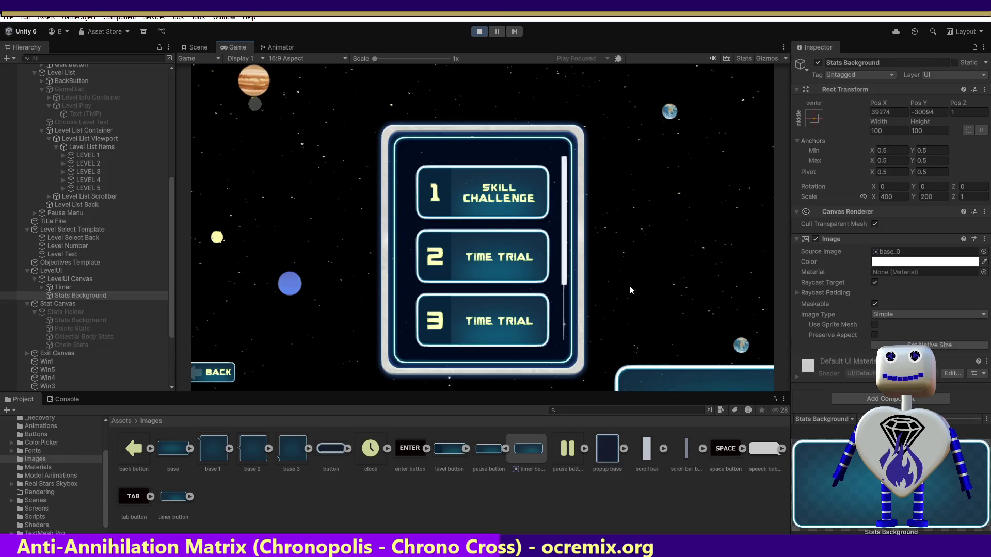
Start the chosen level, show the stats panels and pause, then stop and restart play mode.
click(491, 225)
click(696, 250)
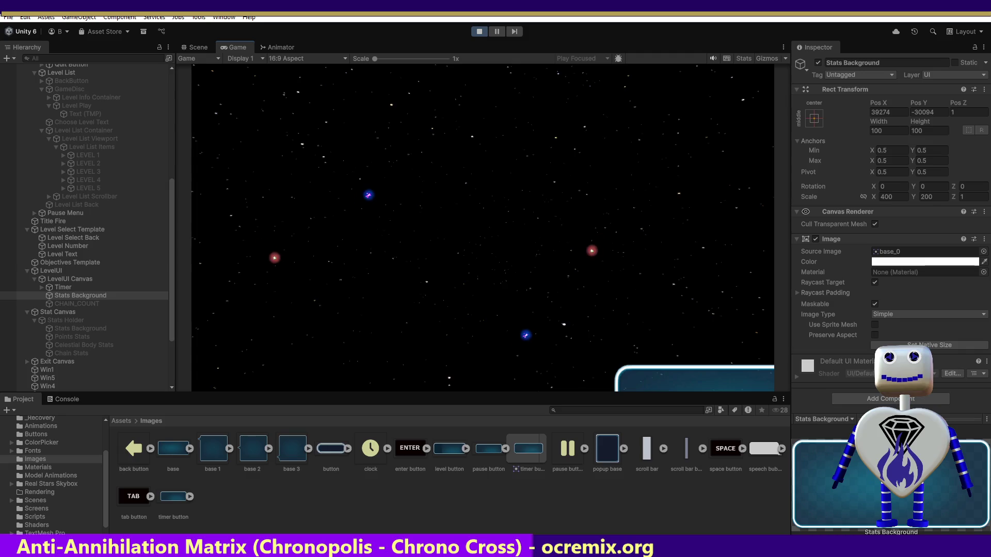
key(Tab)
key(Tab)
key(Tab)
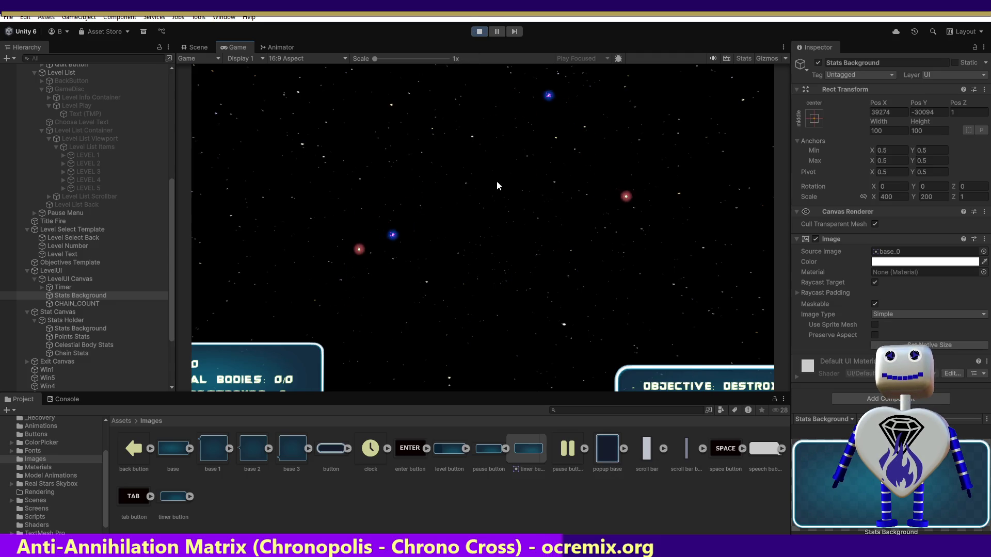
key(Escape)
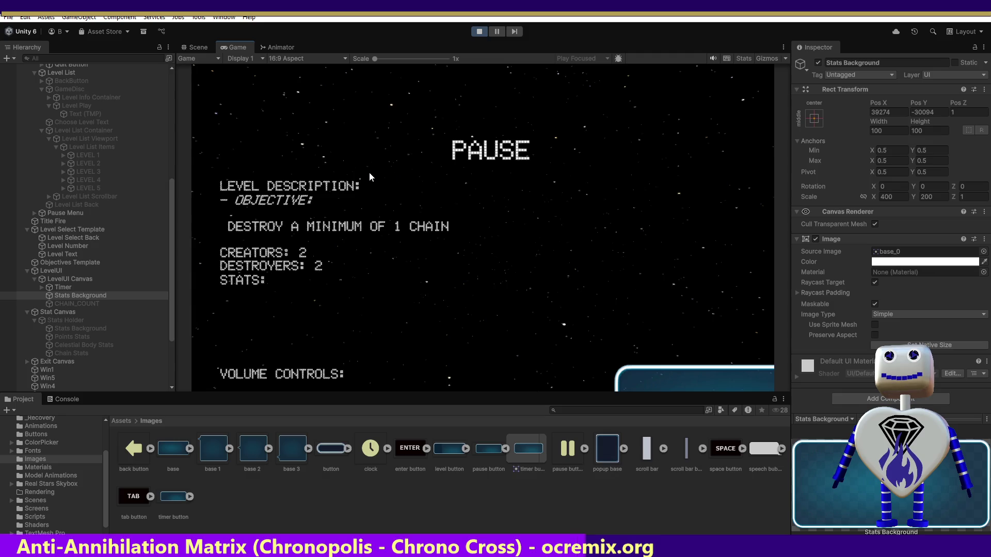
click(479, 32)
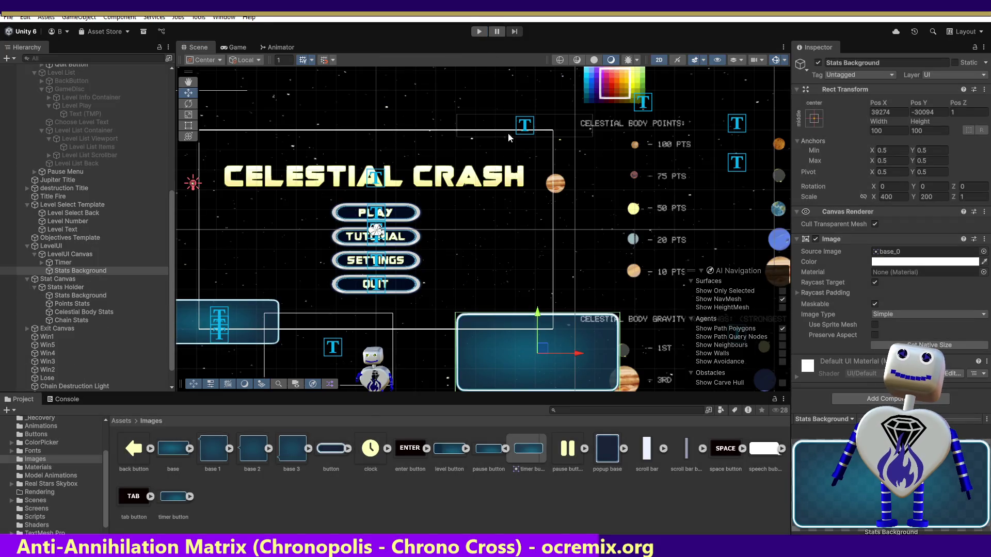
click(479, 31)
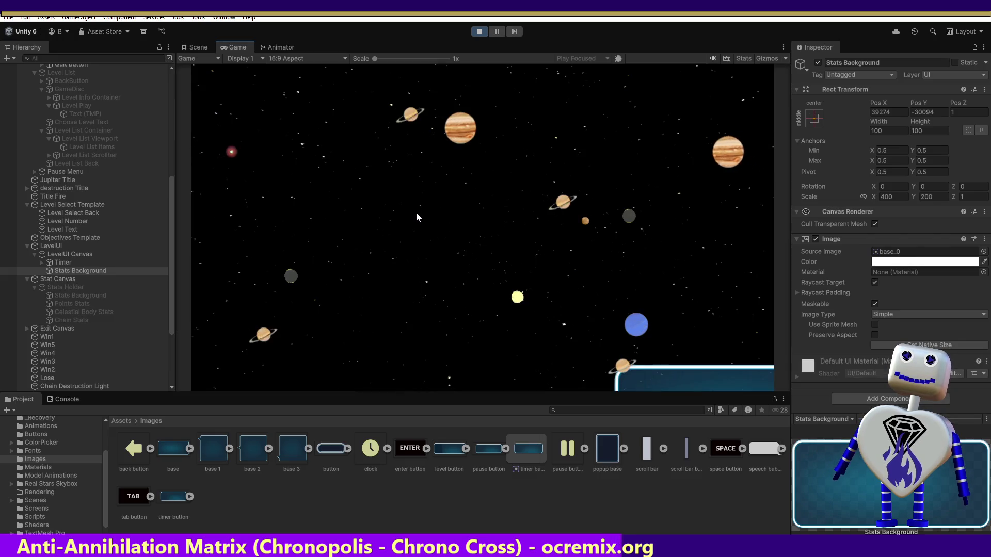
Start the level 2 Time Trial from the level-select list.
click(459, 203)
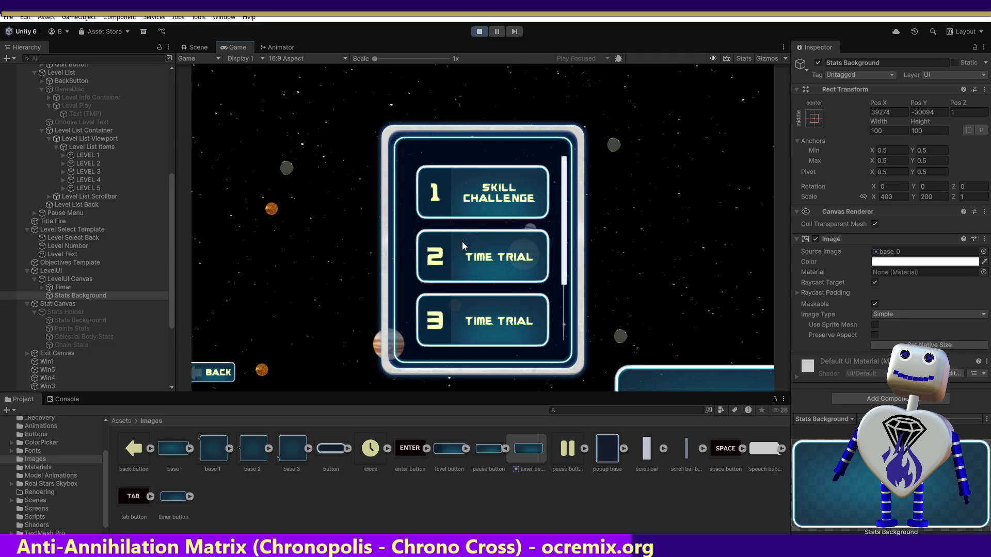
click(495, 242)
click(701, 312)
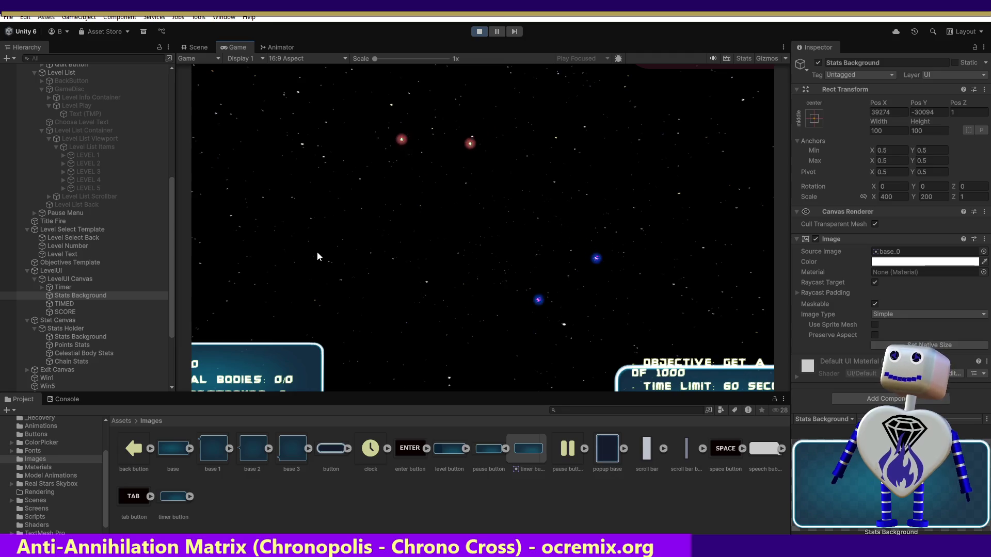
Inspect the Objectives Template, SCORE, Timer, Stats Background and TIMED objects in the Hierarchy.
click(75, 263)
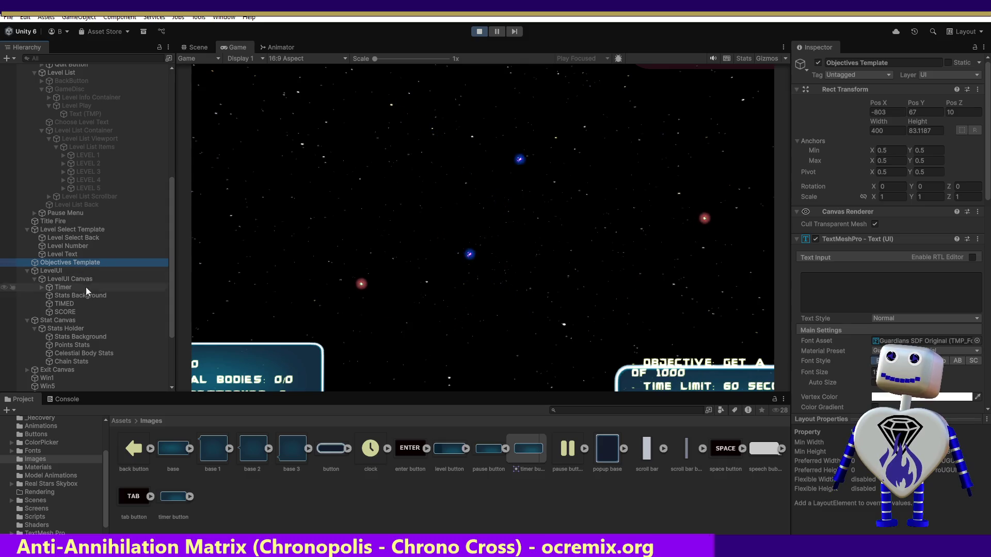
click(61, 311)
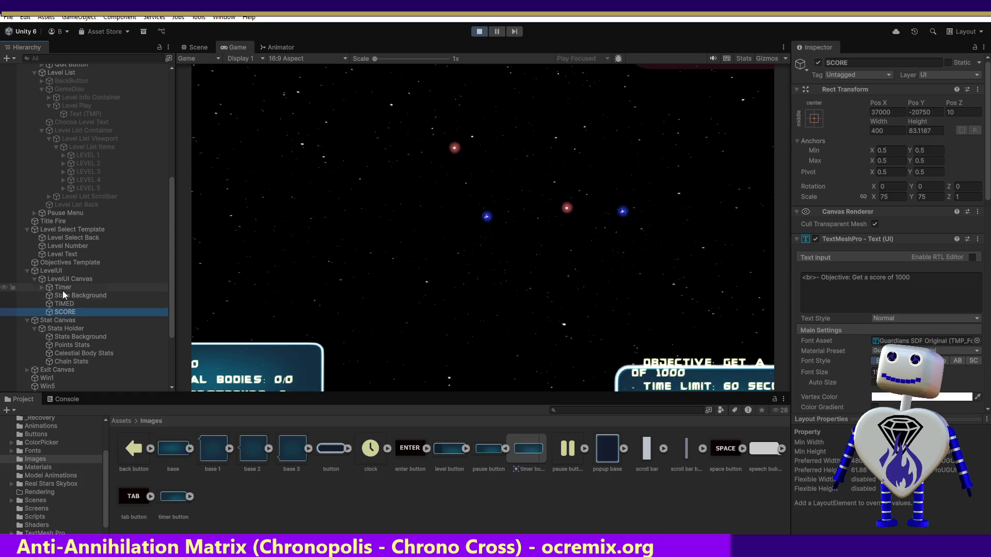
click(63, 287)
click(63, 293)
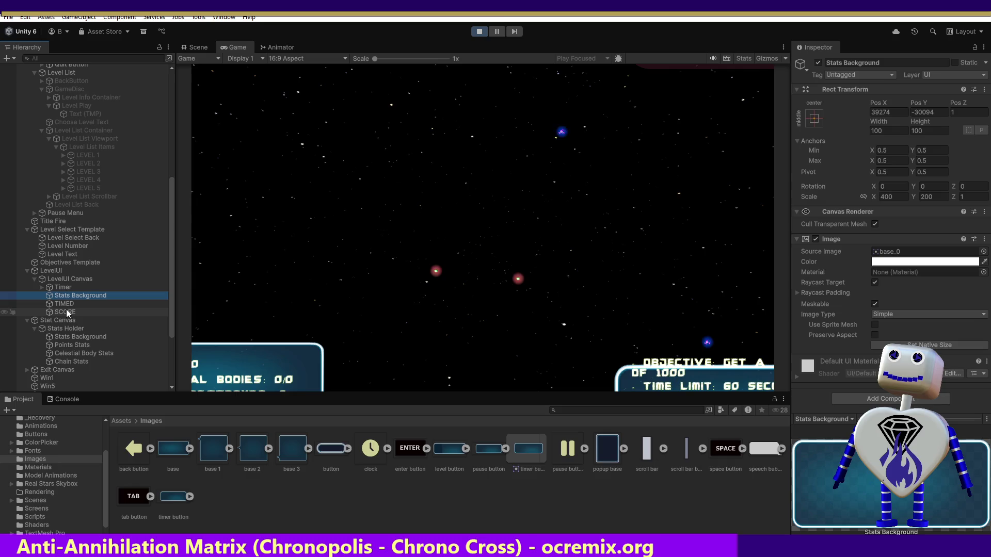
click(66, 305)
click(67, 312)
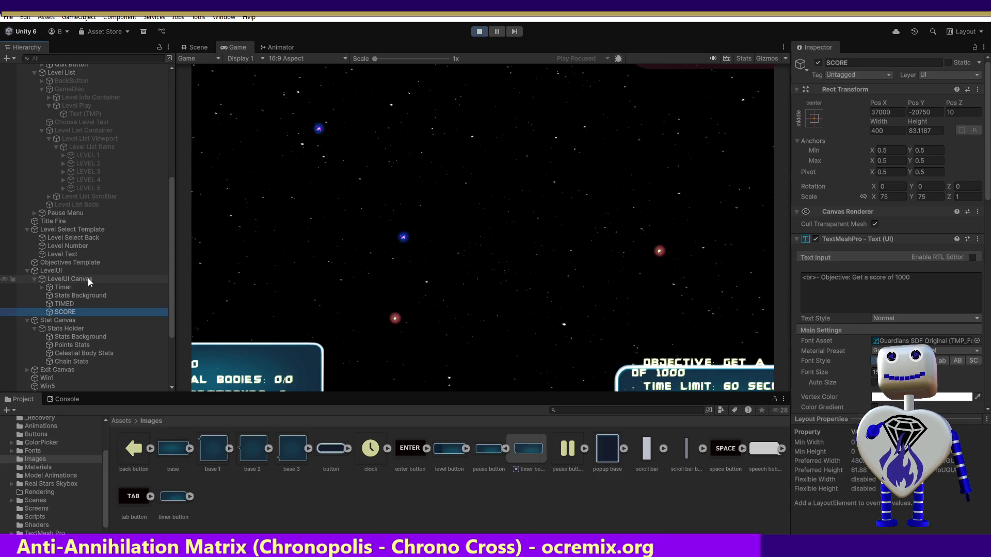
click(268, 347)
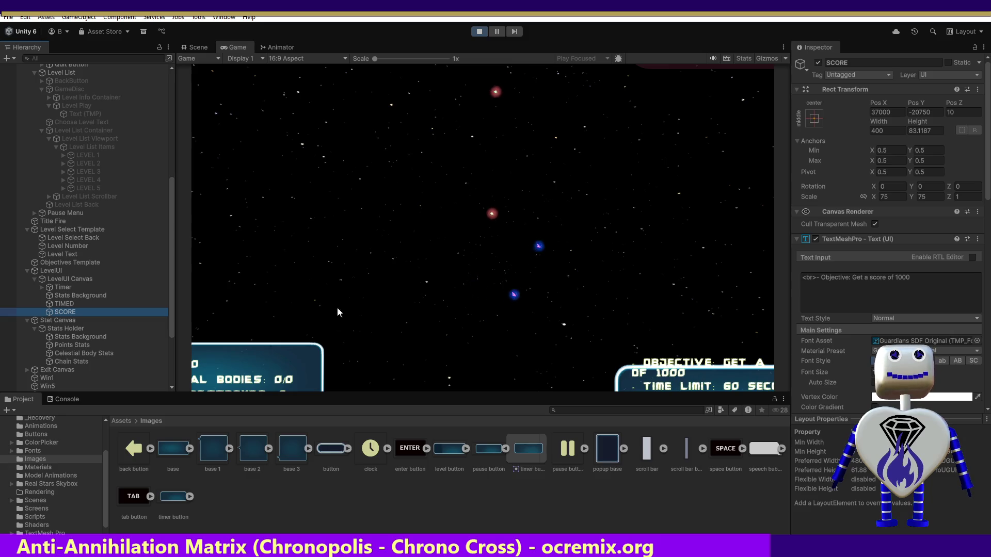
In the Scene view, check the stats panel's Stats Background position of -506.
click(205, 48)
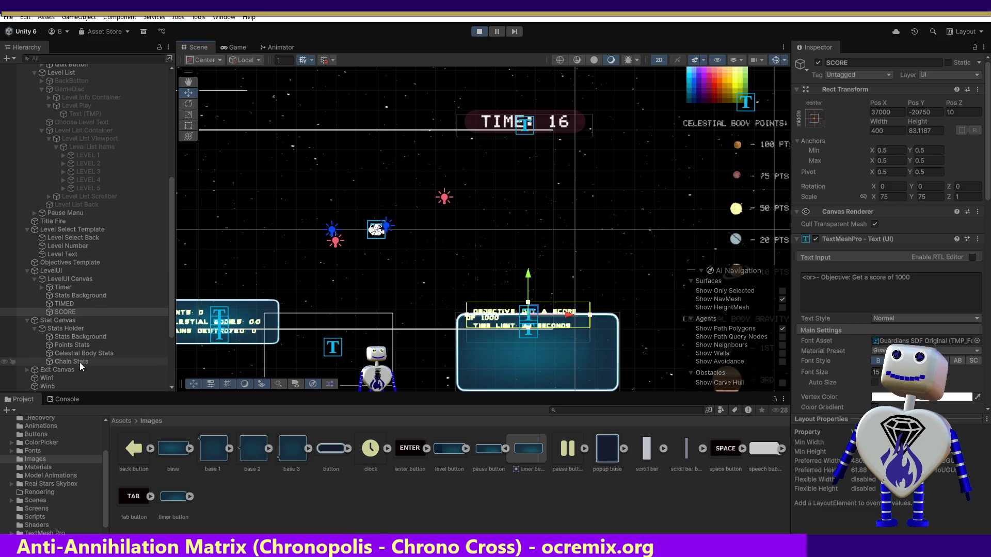
click(75, 337)
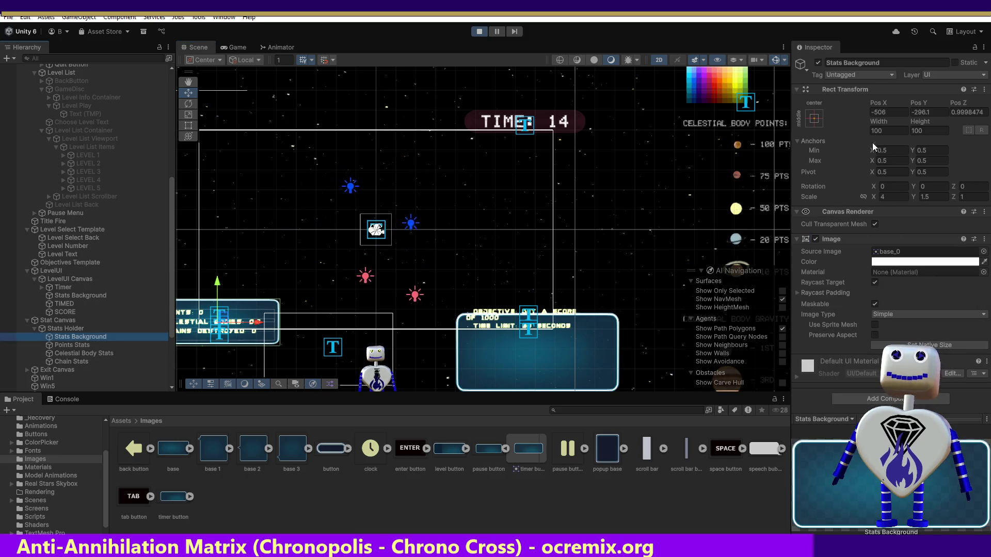
click(897, 113)
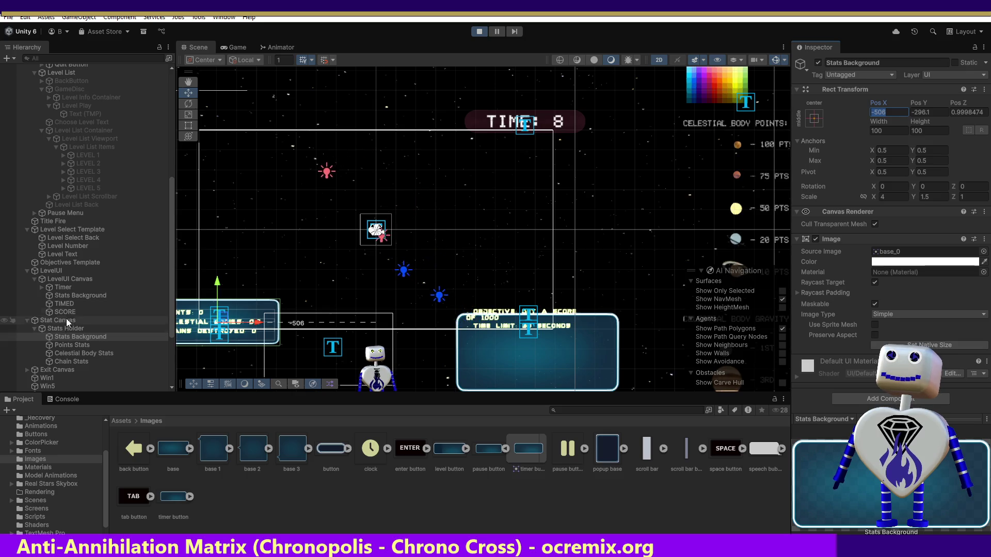
Set the timer's Stats Background Pos Y to -506, then stop play mode.
click(69, 296)
click(931, 113)
text(-506)
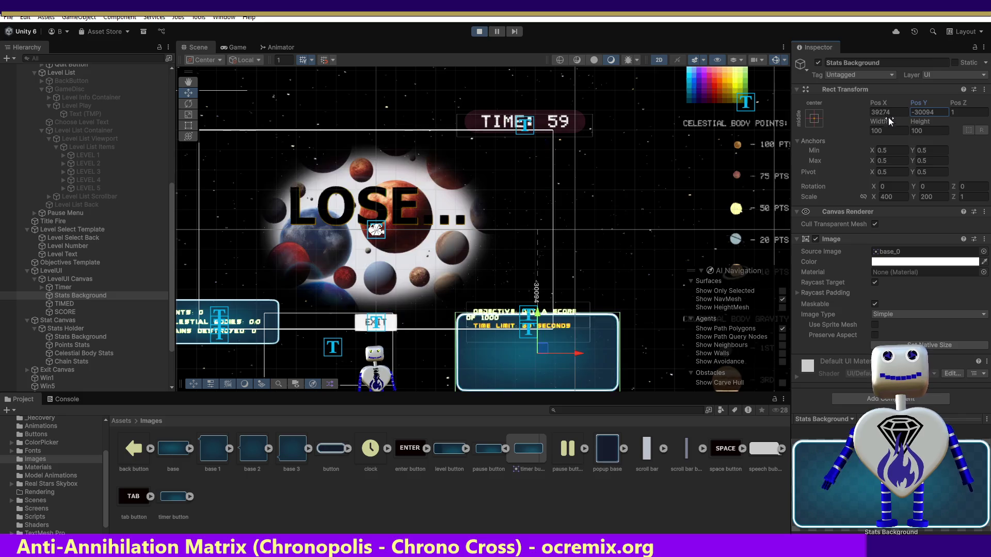
click(480, 31)
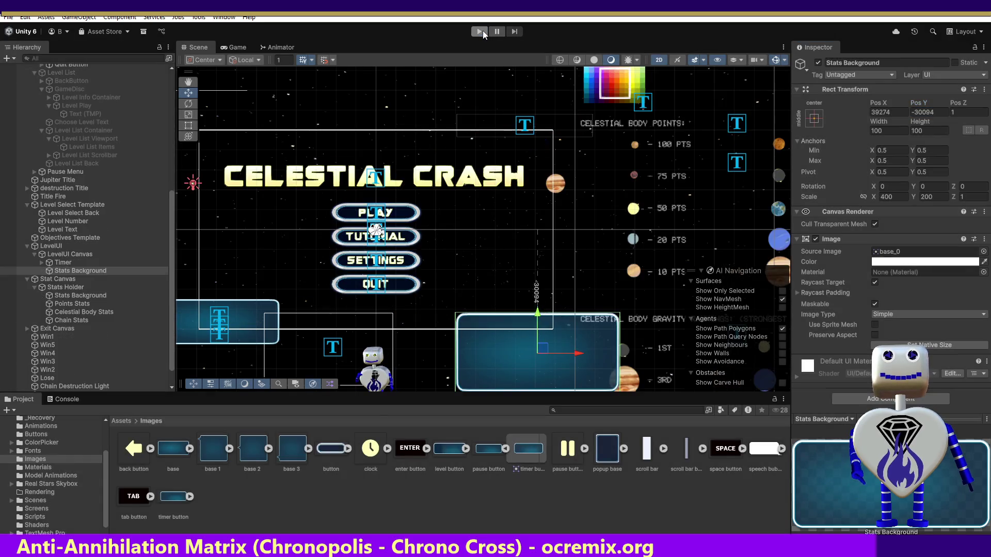
click(902, 110)
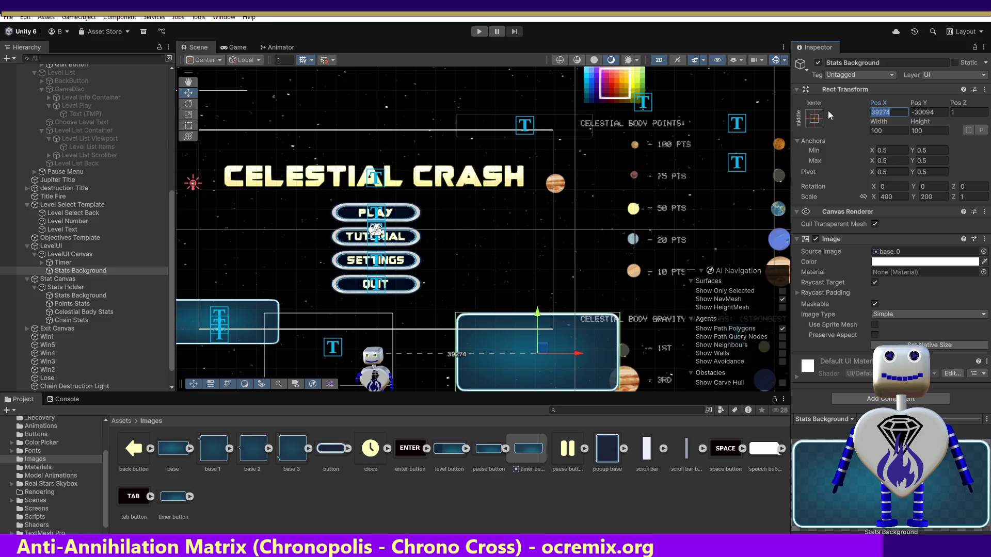
text(-506)
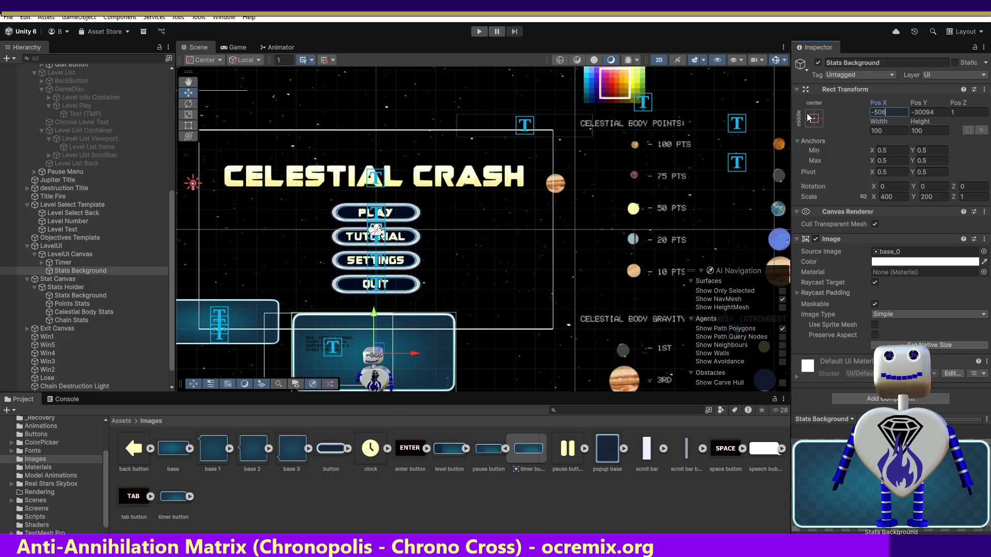
key(Escape)
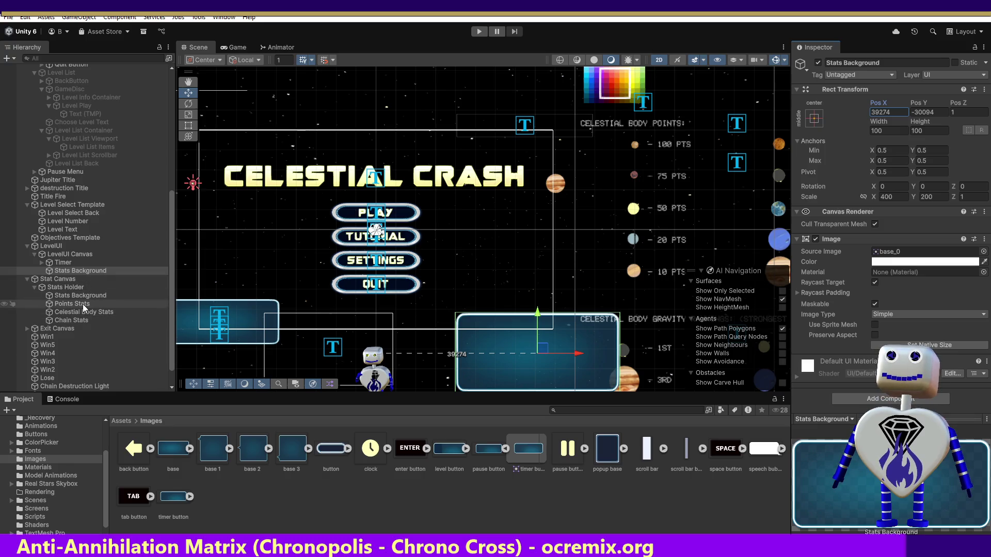
click(72, 287)
click(73, 296)
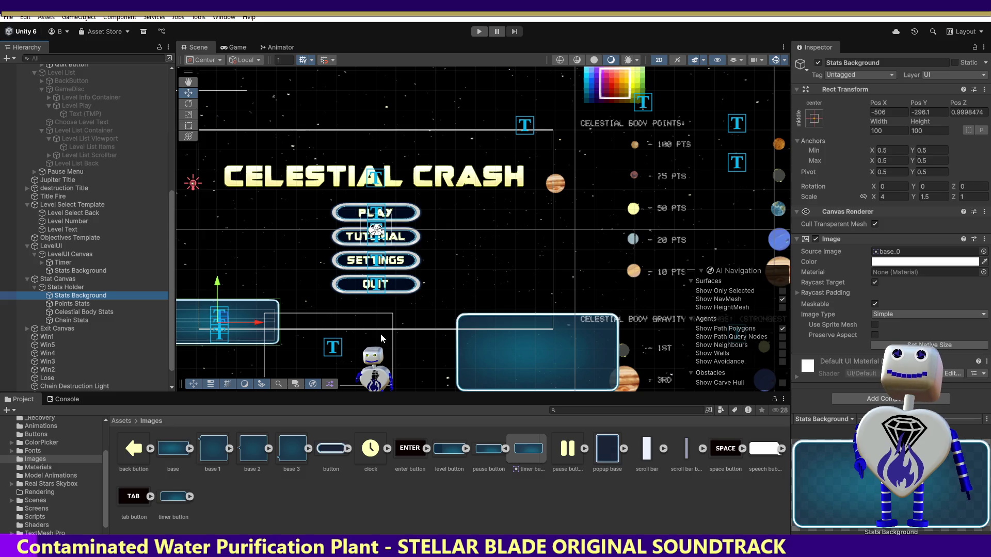
Compare Stat Canvas, Level Select Template, LevelUI and LevelUI Canvas, and inspect Stats Holder's Stats Background.
click(74, 288)
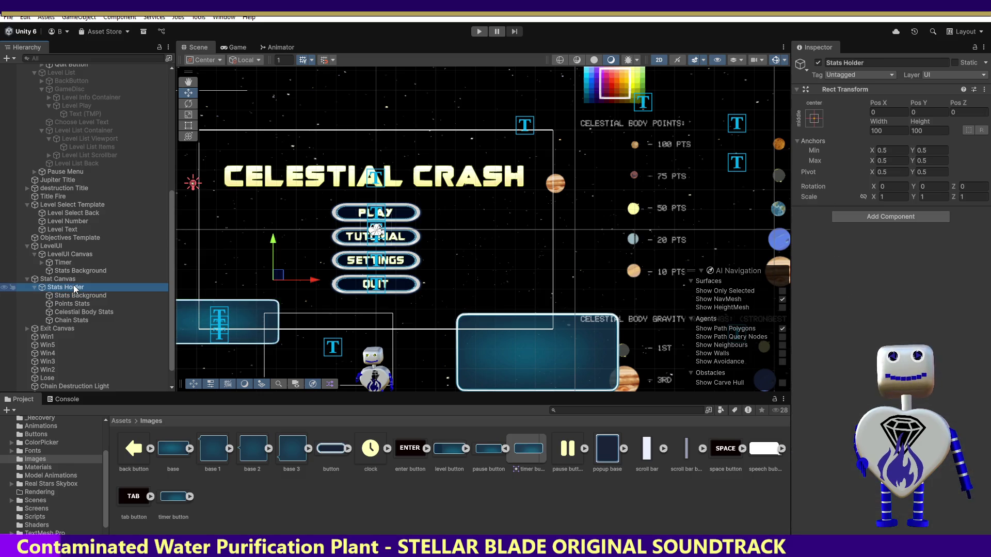
click(66, 278)
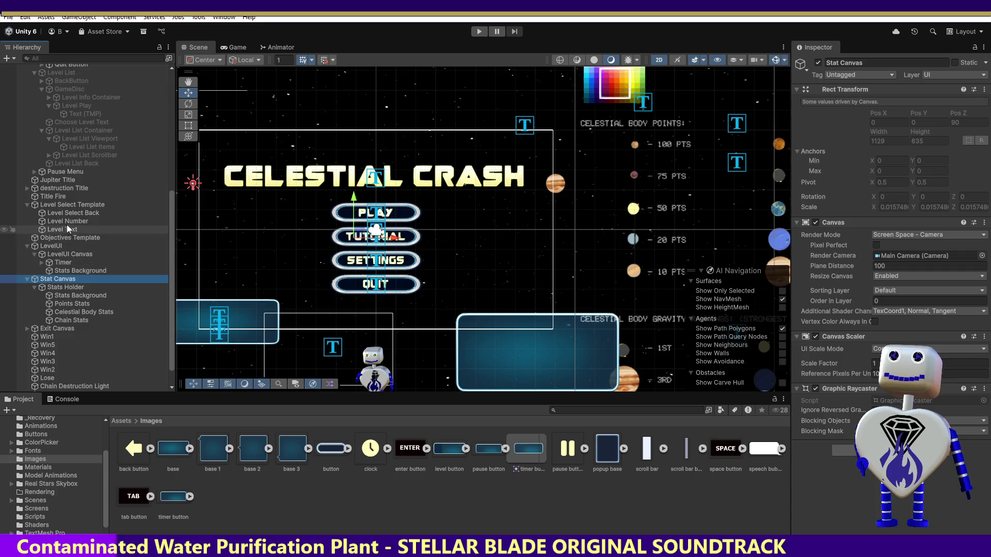
click(70, 206)
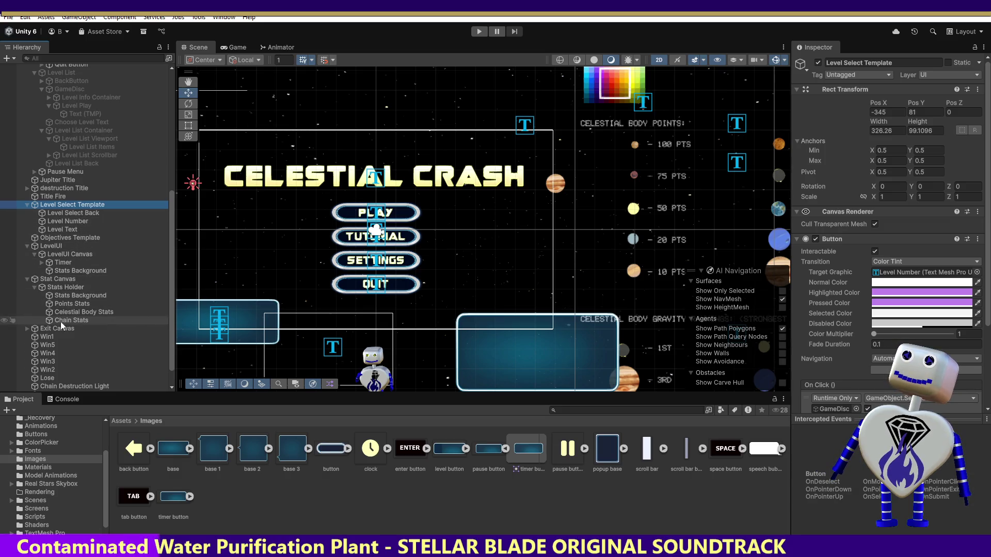
click(60, 279)
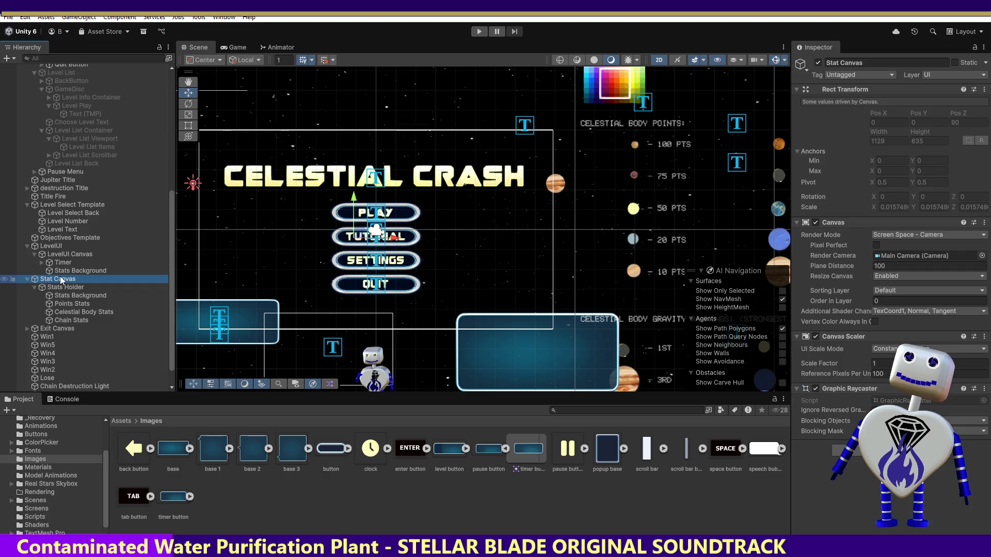
click(64, 247)
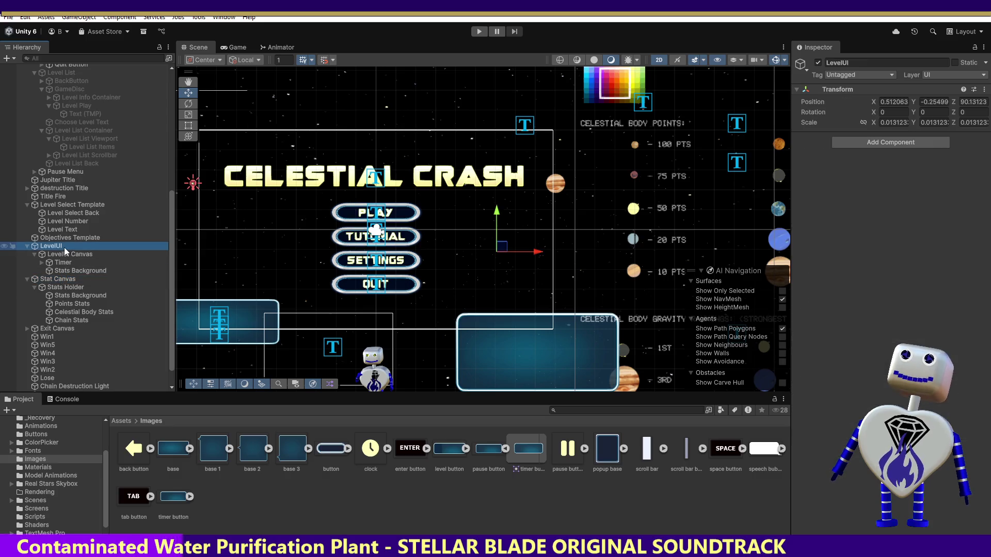
click(70, 255)
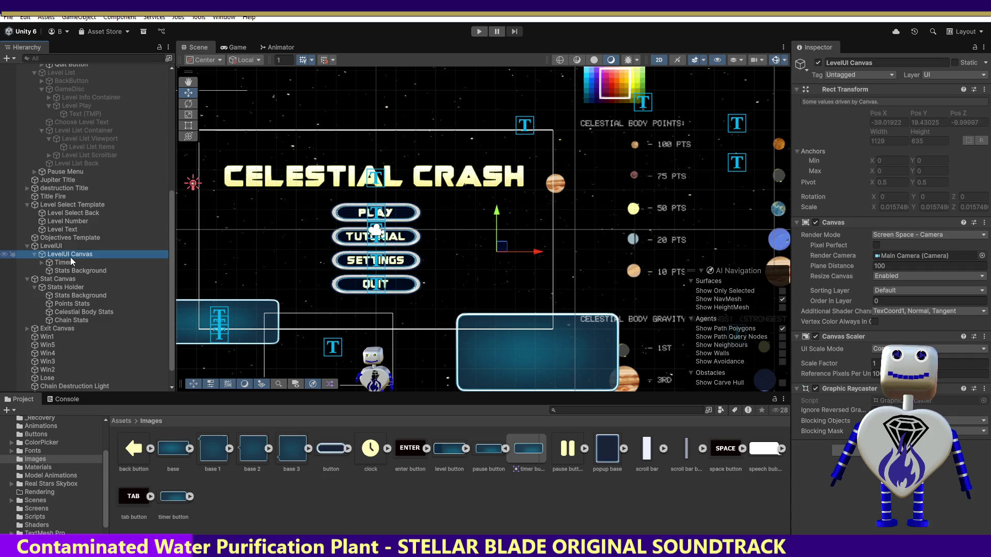
click(67, 286)
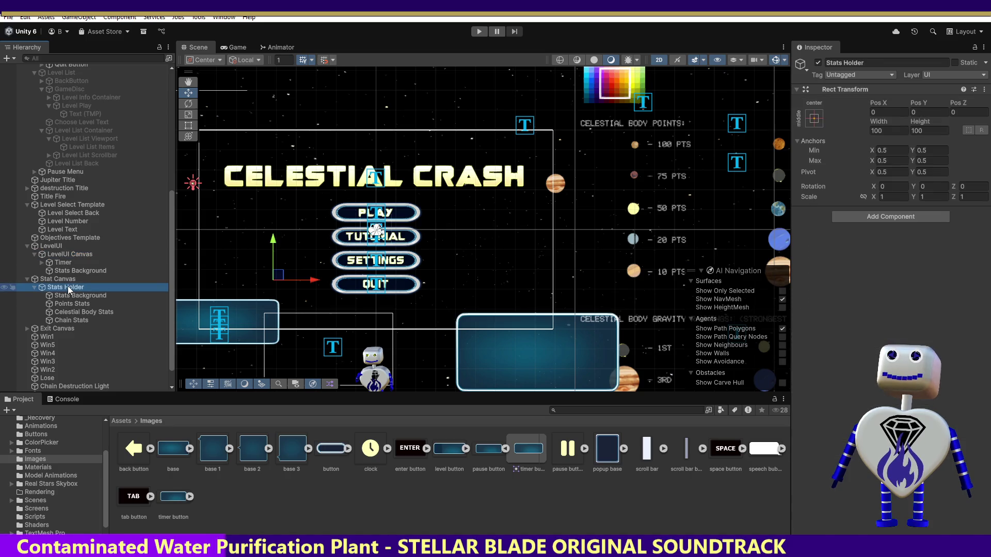
click(69, 296)
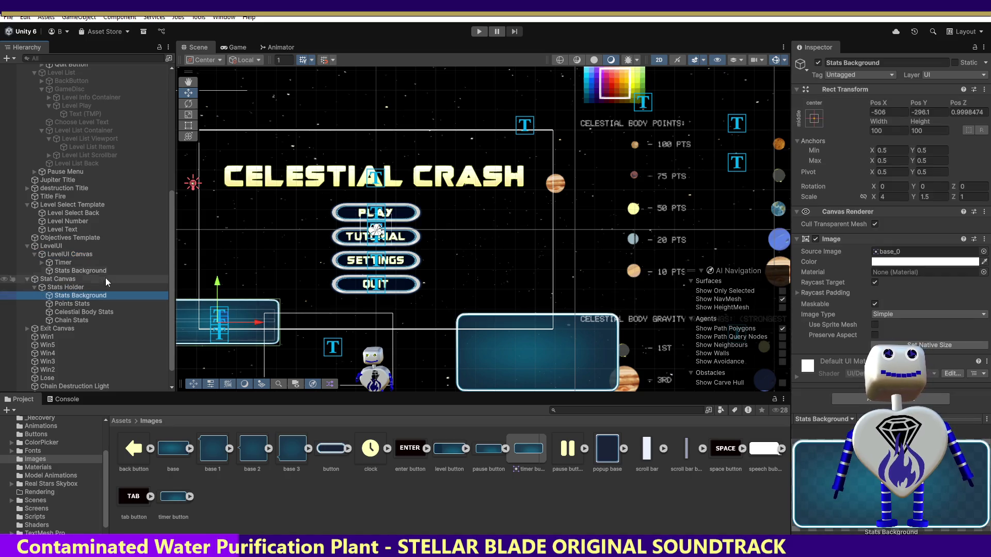
click(54, 279)
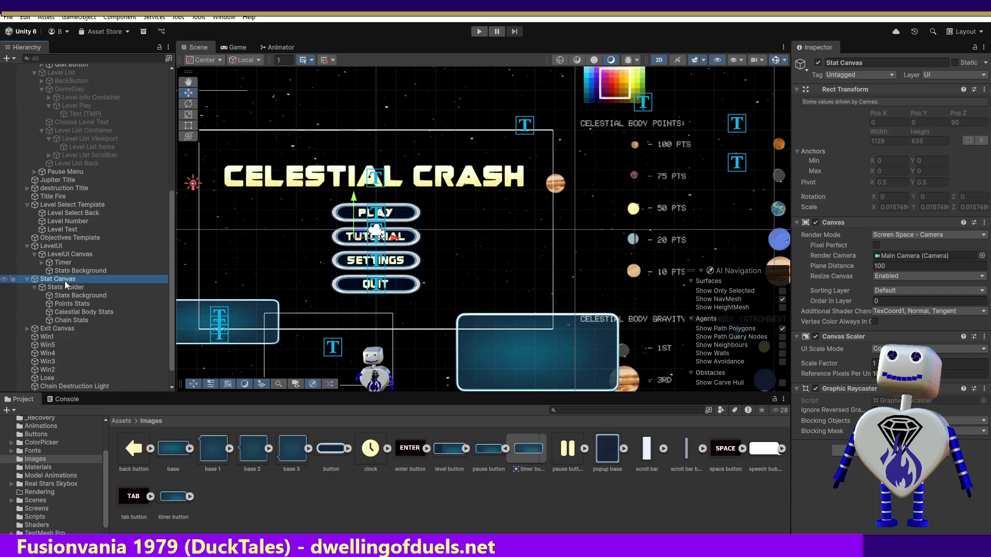
click(60, 247)
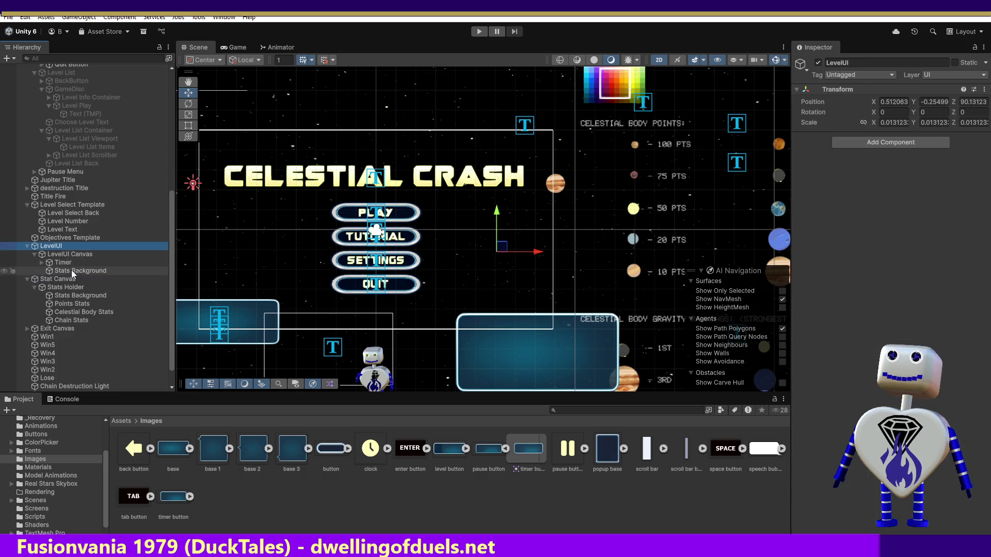
Compare the LevelUI Canvas and Stat Canvas settings, then select LevelUI Canvas's Stats Background.
click(70, 255)
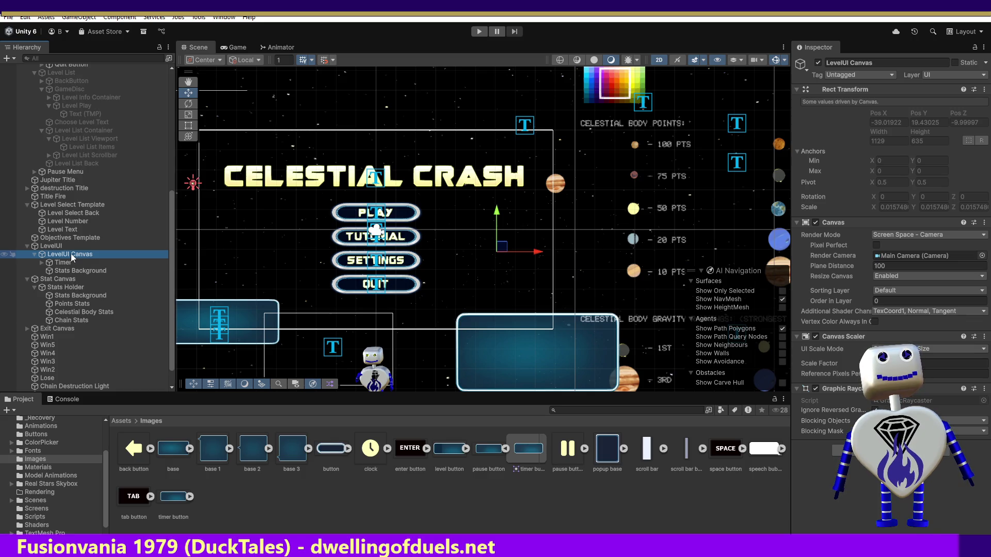
click(70, 279)
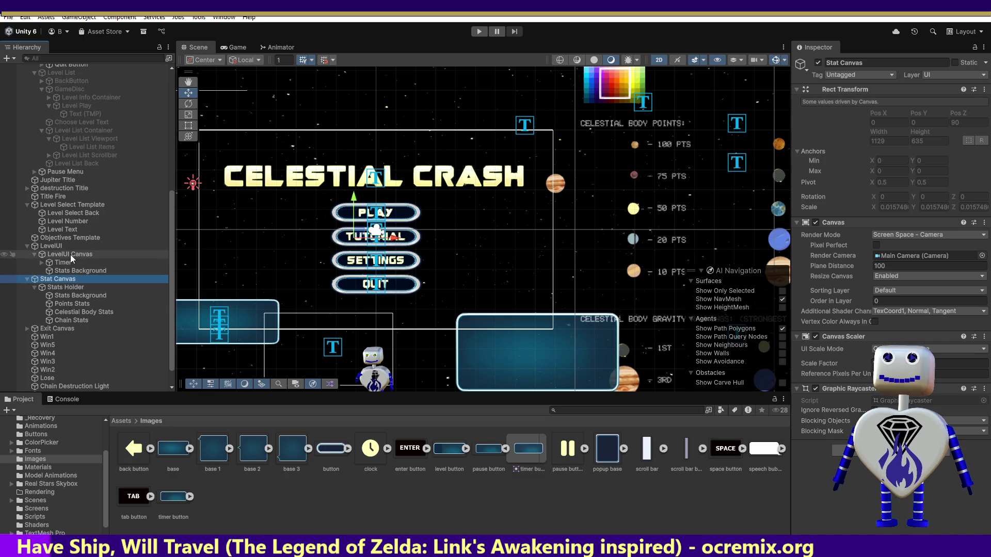
click(70, 255)
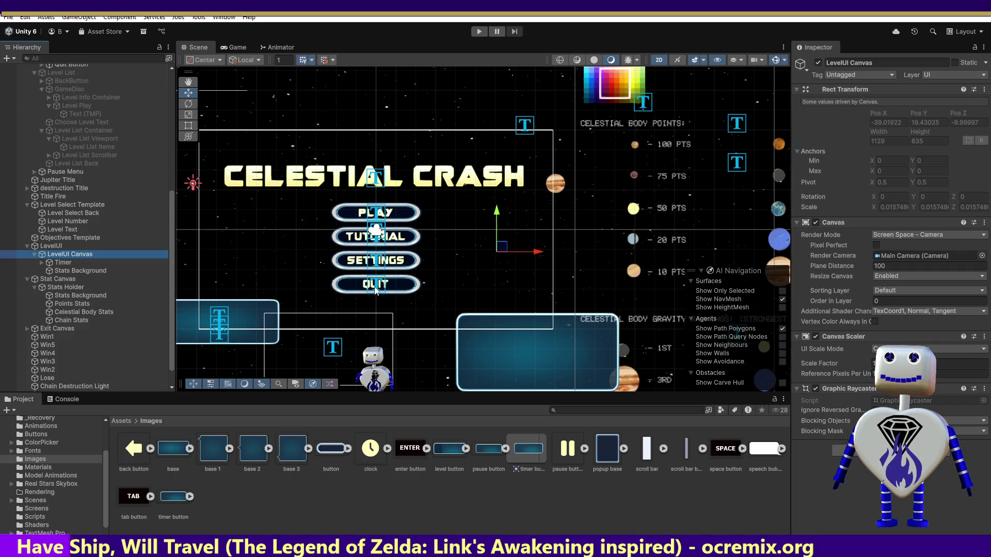
click(61, 247)
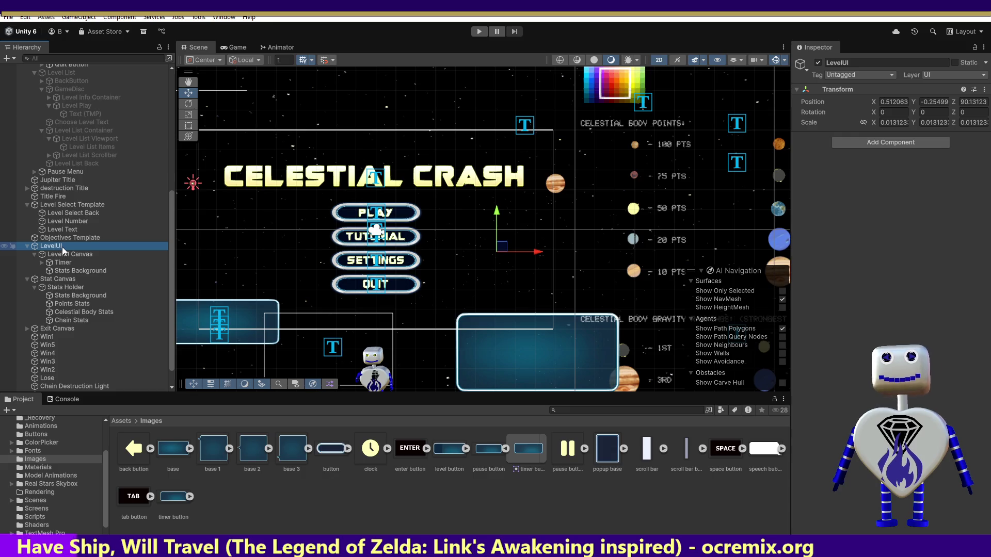
click(65, 279)
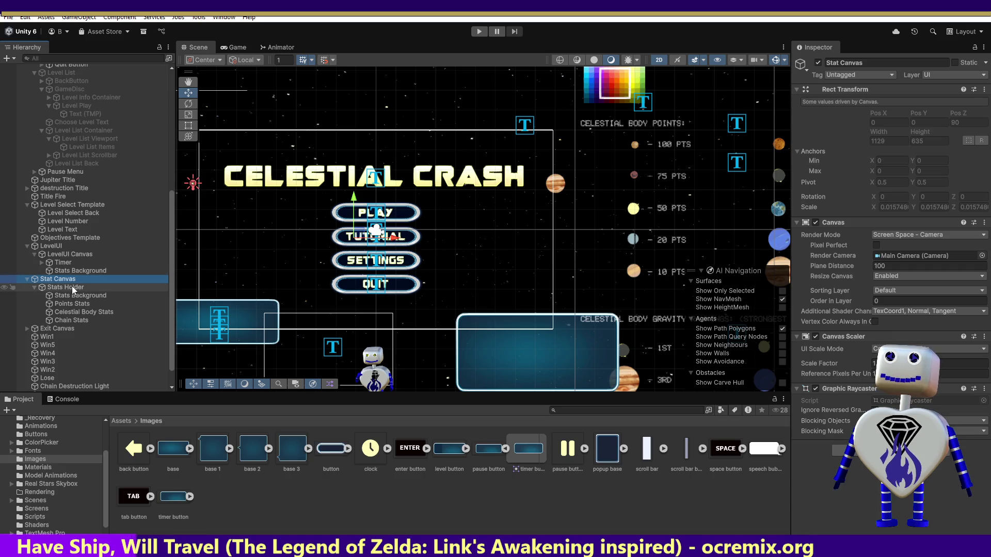
click(69, 254)
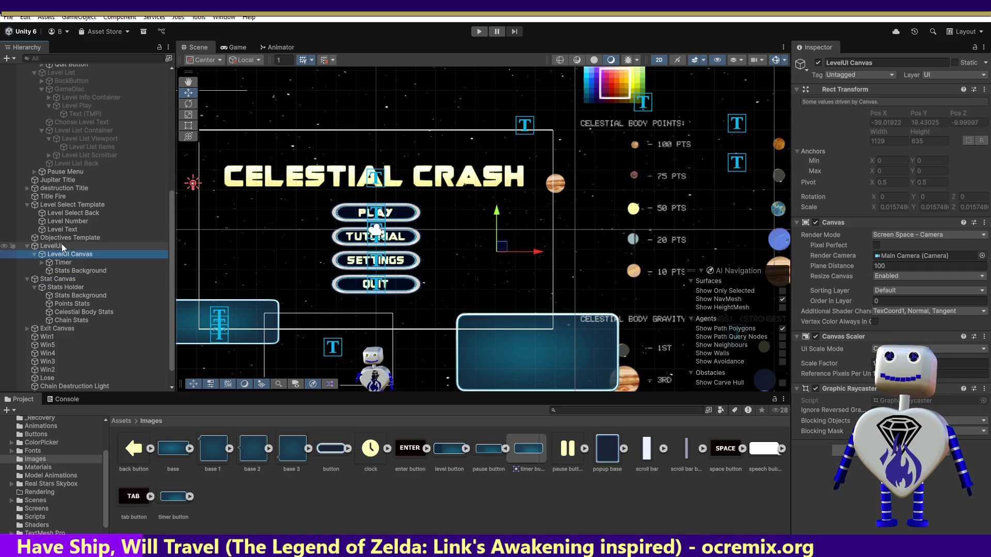
click(61, 272)
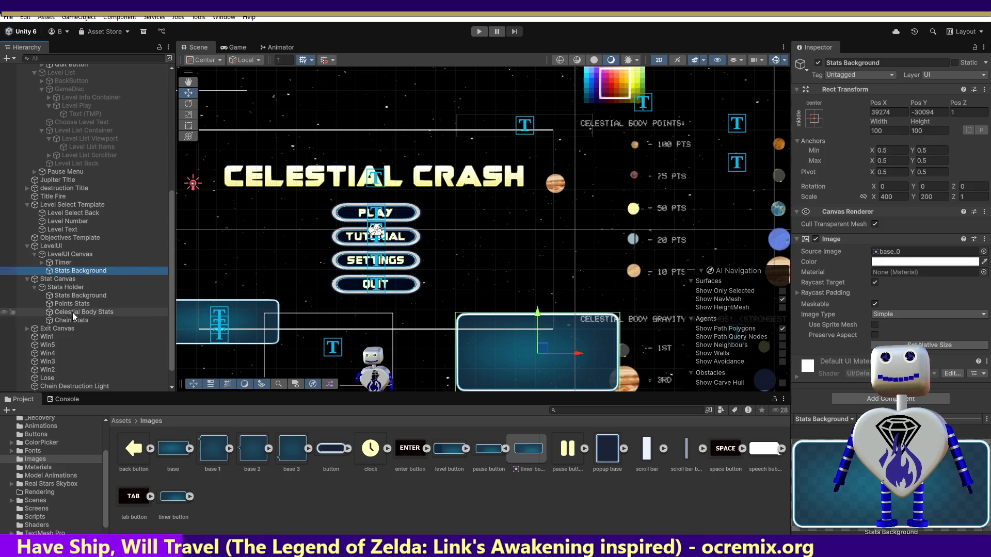
Compare both Stats Background objects, then change the Stats Holder copy's Pos Z to 1.
click(73, 295)
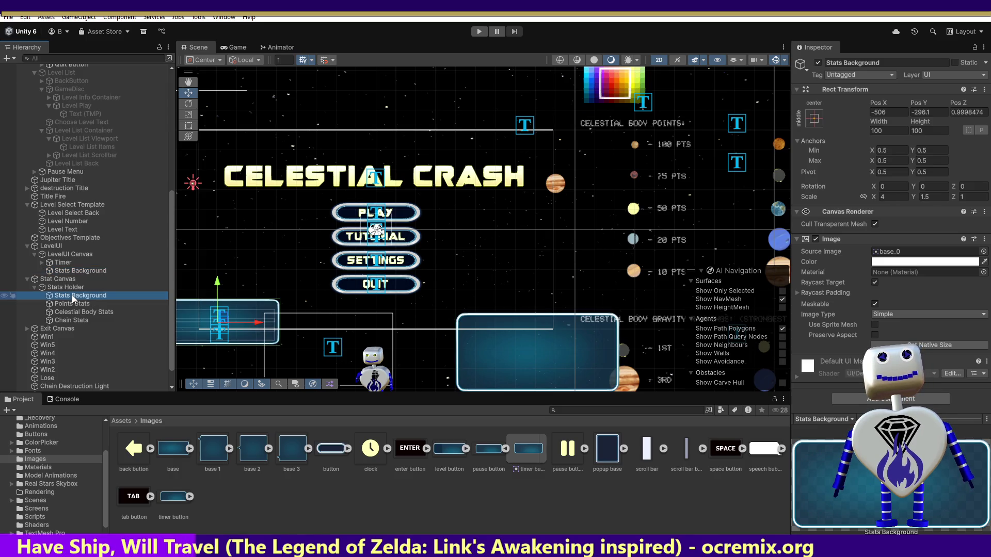
click(75, 271)
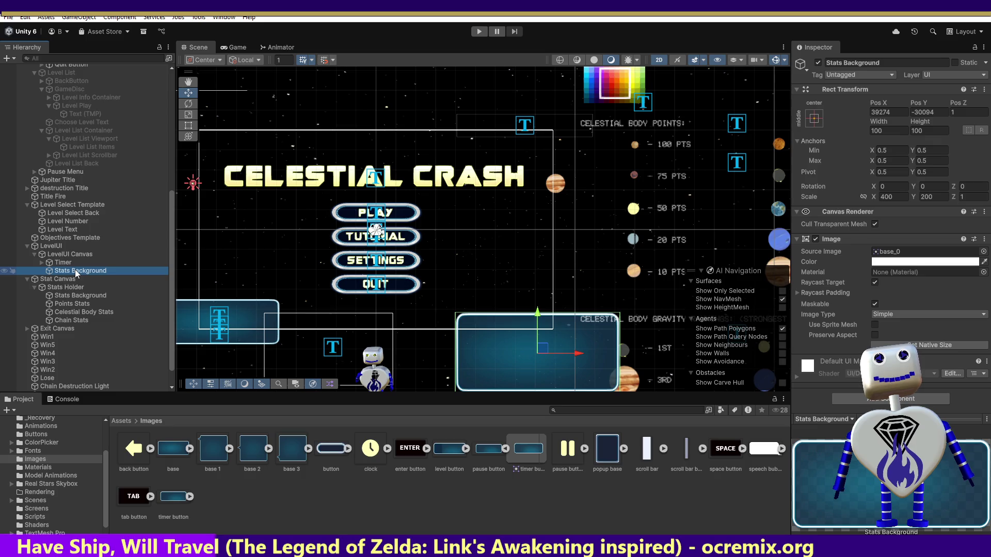
click(65, 295)
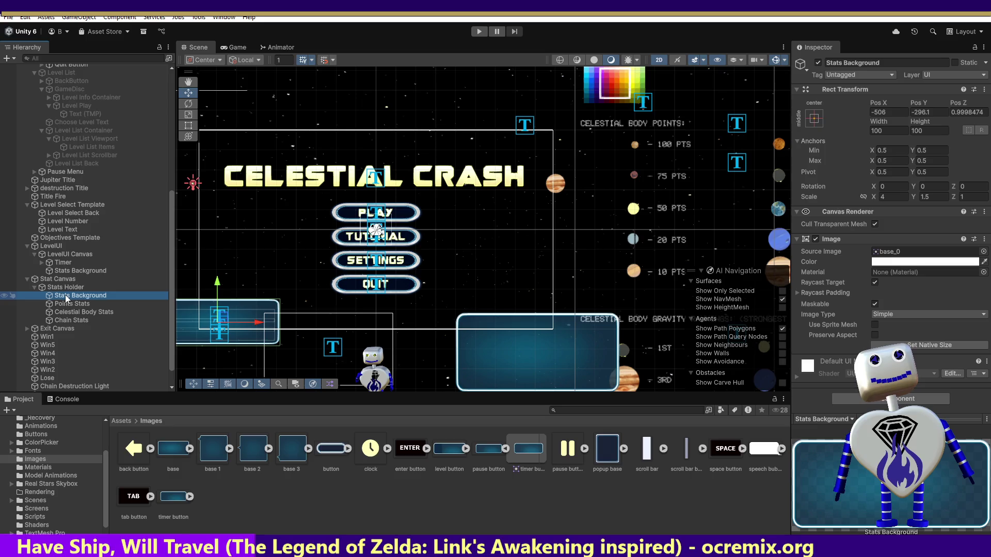
click(66, 270)
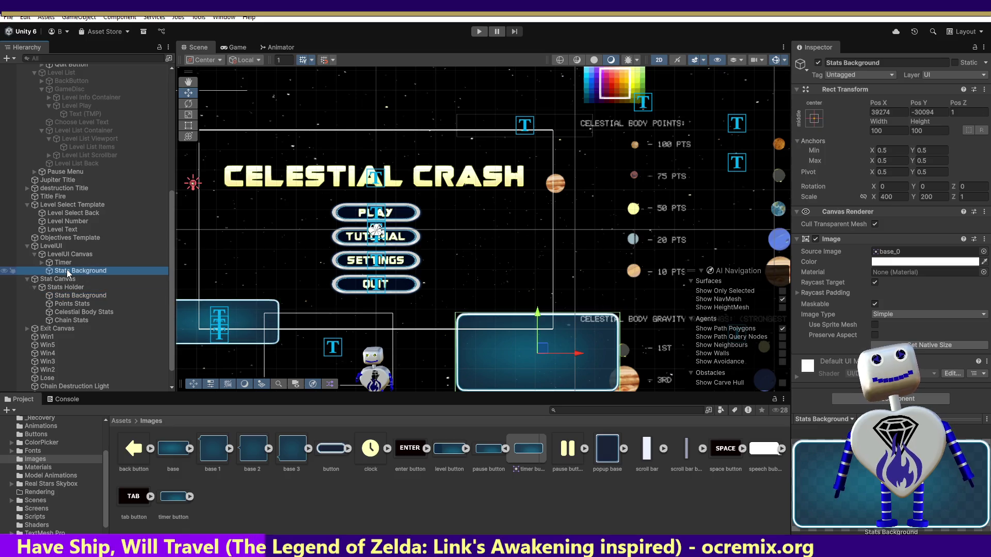
click(75, 295)
click(962, 114)
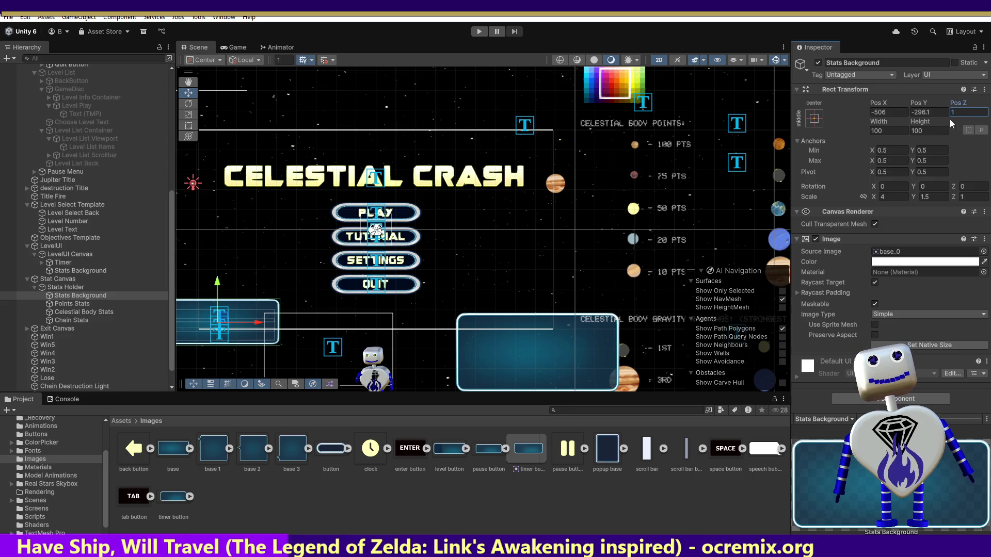
Raise the LevelUI Canvas's Stats Background panel slightly with the Move gizmo.
click(91, 271)
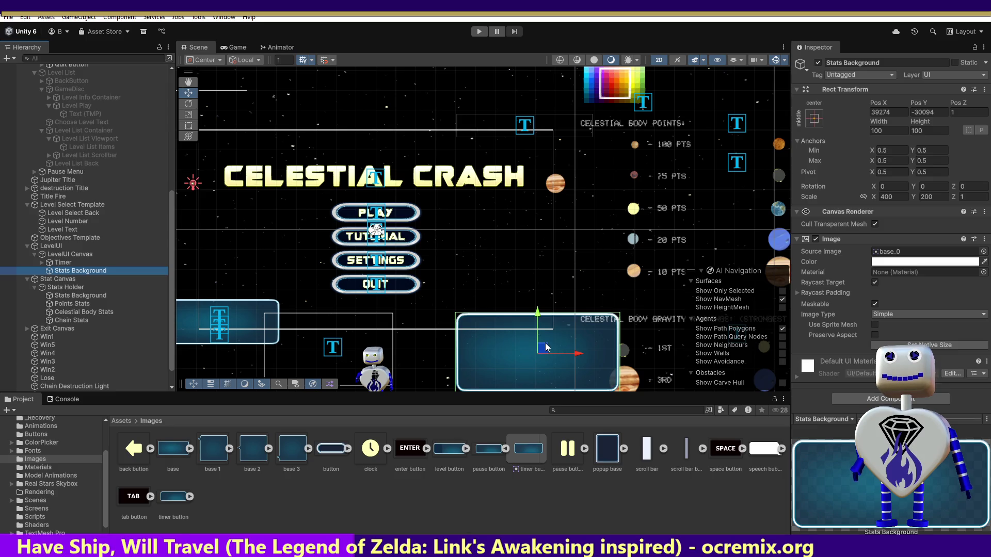
click(887, 113)
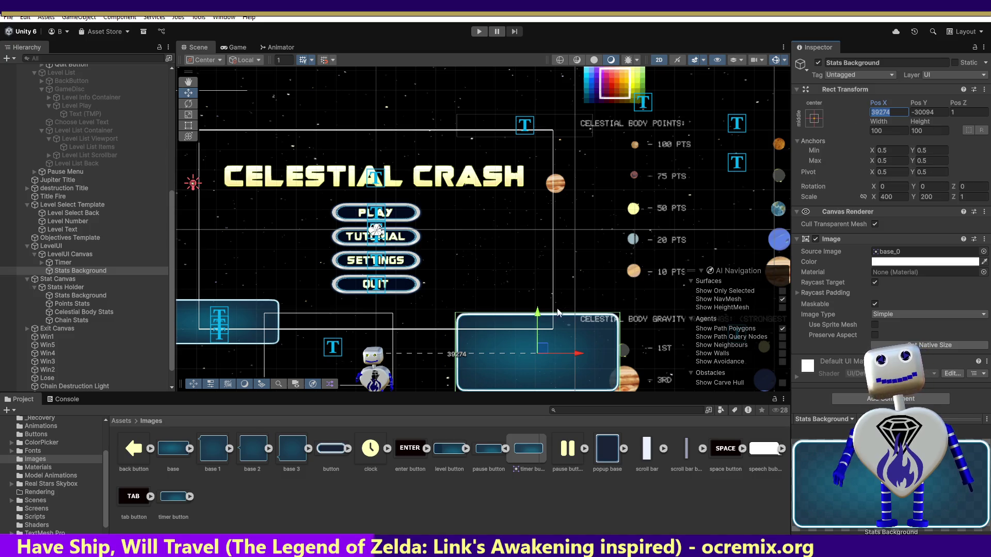
click(539, 316)
drag(538, 316, 538, 306)
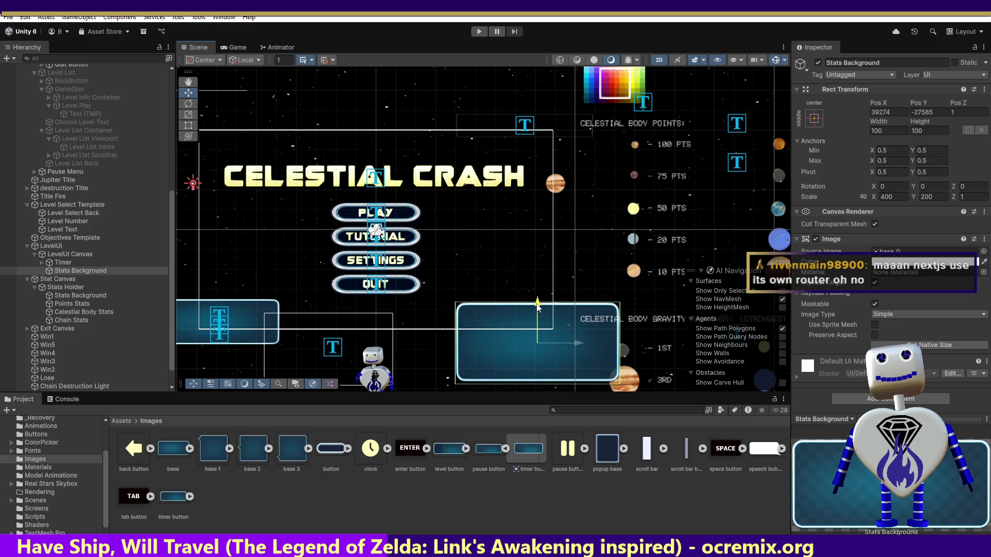
click(572, 343)
click(89, 296)
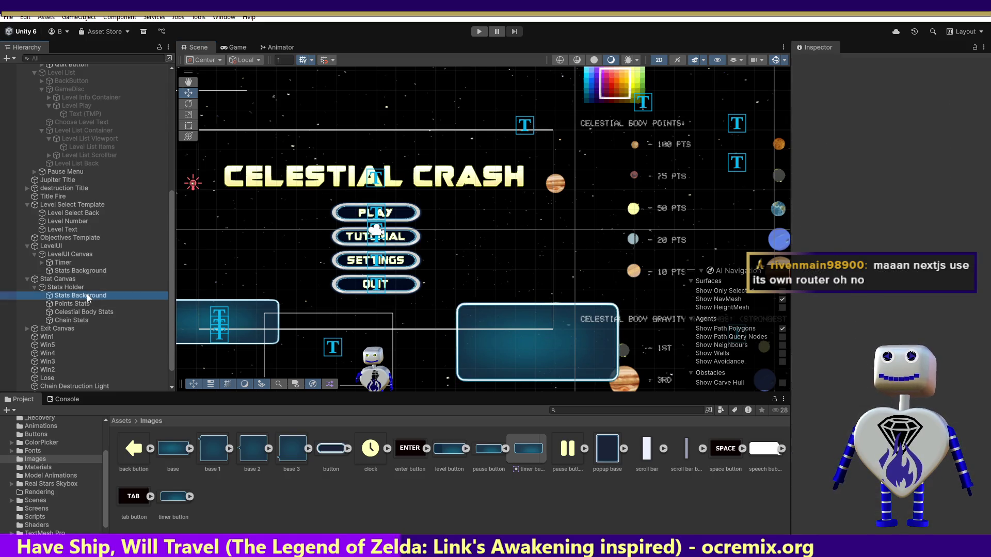
click(68, 270)
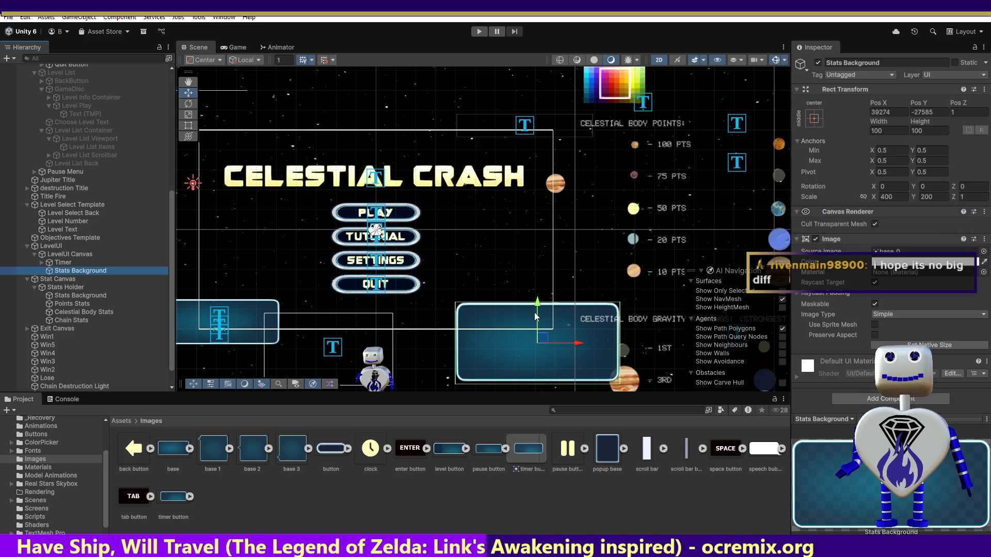
drag(577, 343, 403, 343)
drag(364, 305, 364, 302)
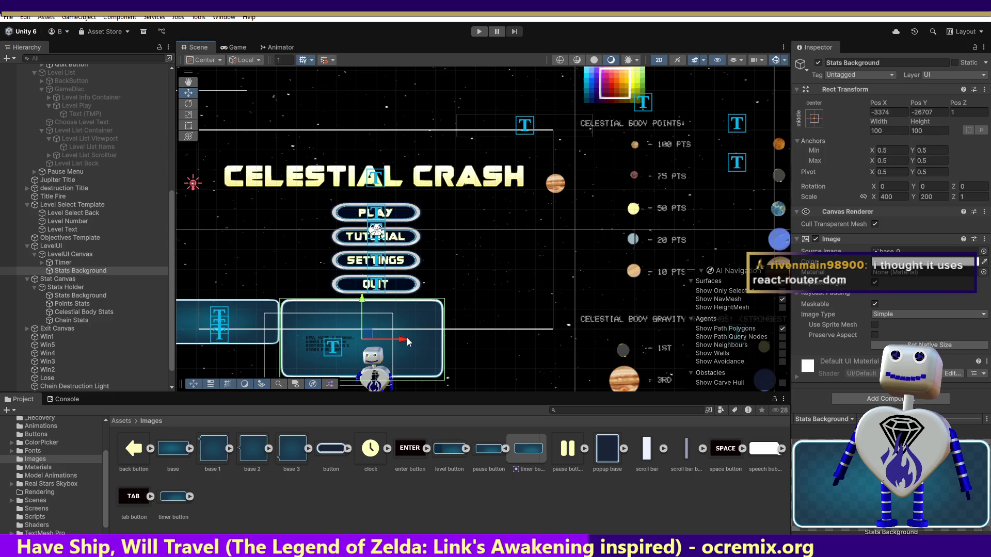
Reset the panel's Pos X to 39274 and enter play mode.
click(893, 113)
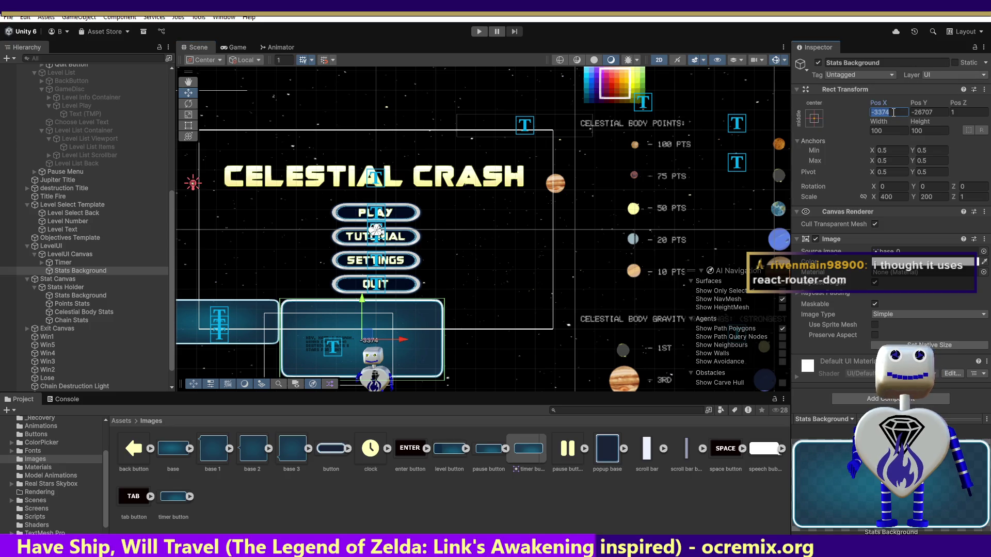
text(39274)
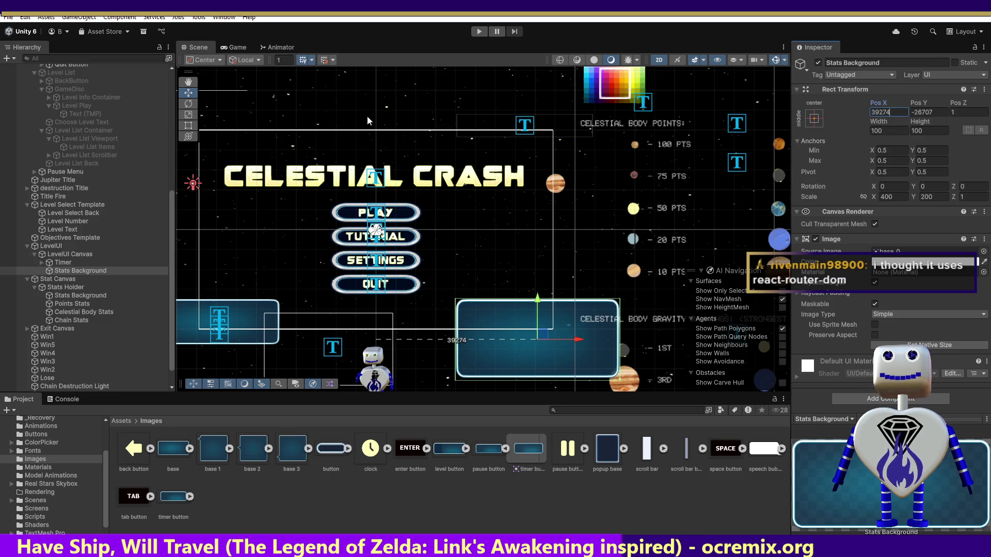
click(479, 32)
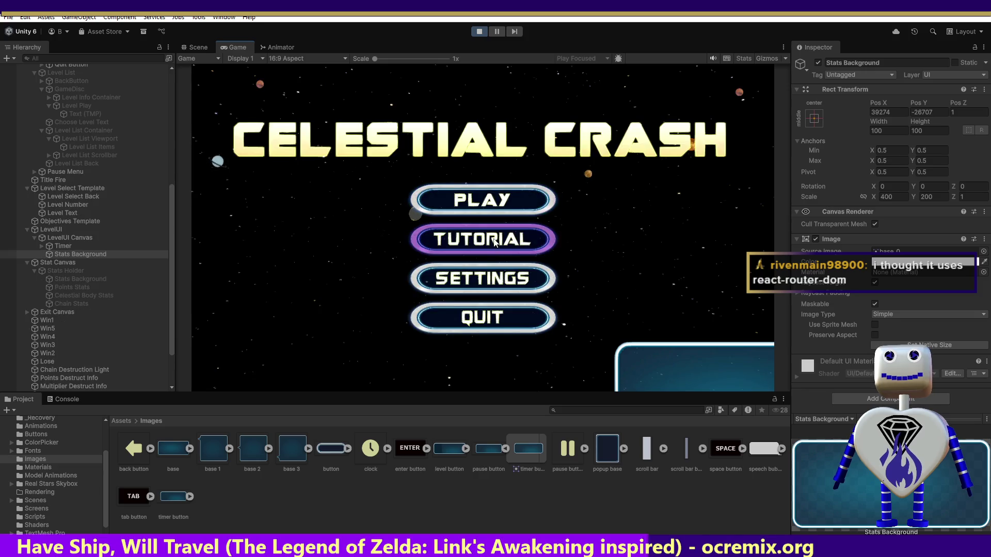
Start level 1 Skill Challenge, then stop and restart play mode.
click(494, 239)
click(499, 200)
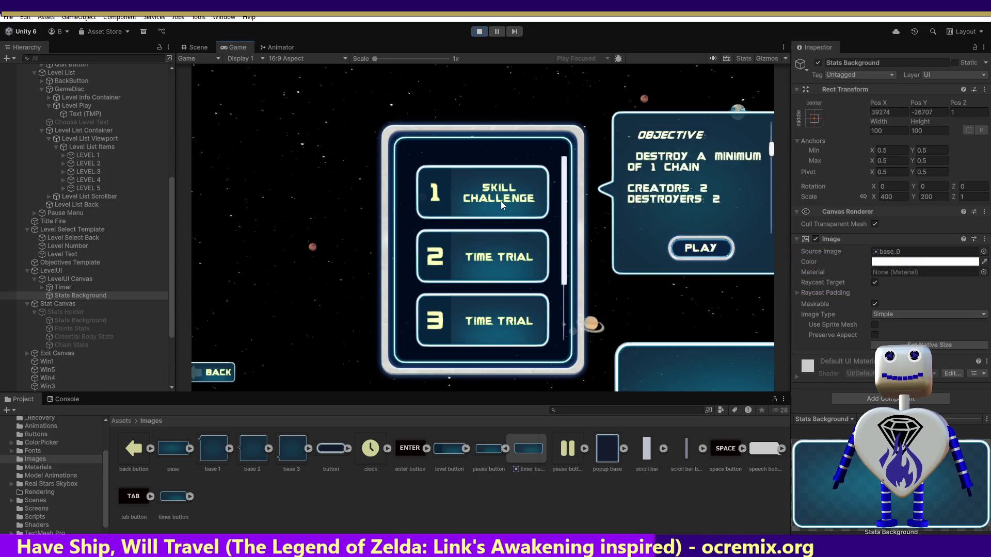
click(689, 250)
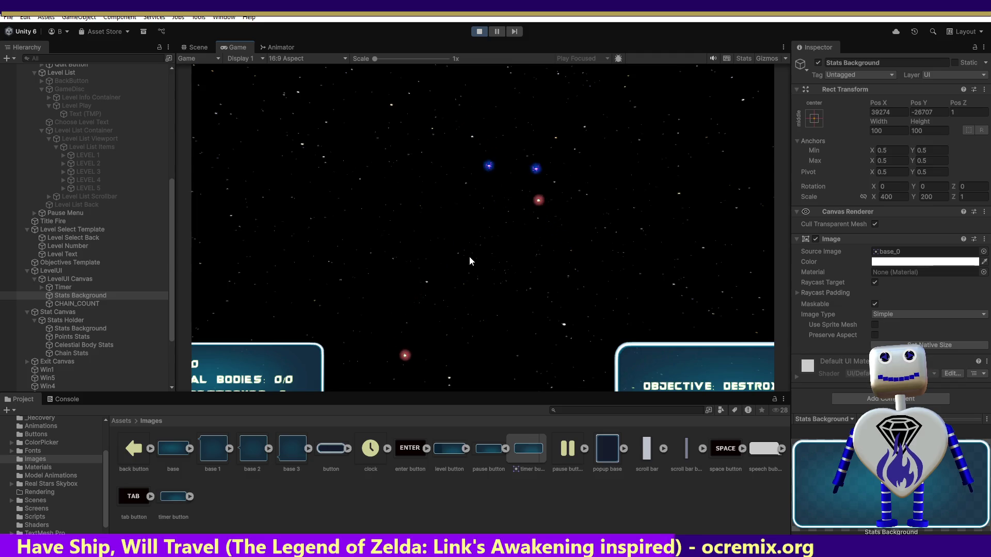
click(479, 31)
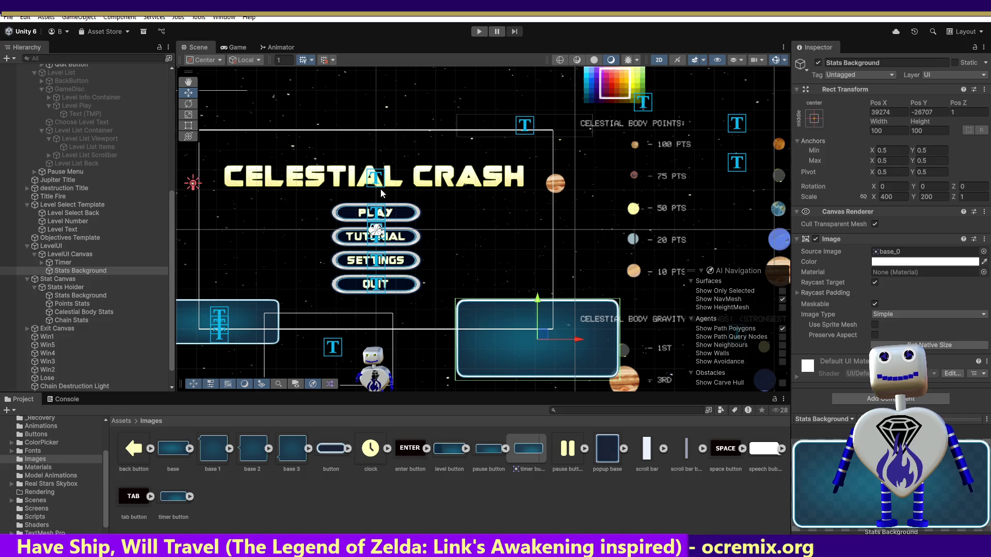
click(479, 32)
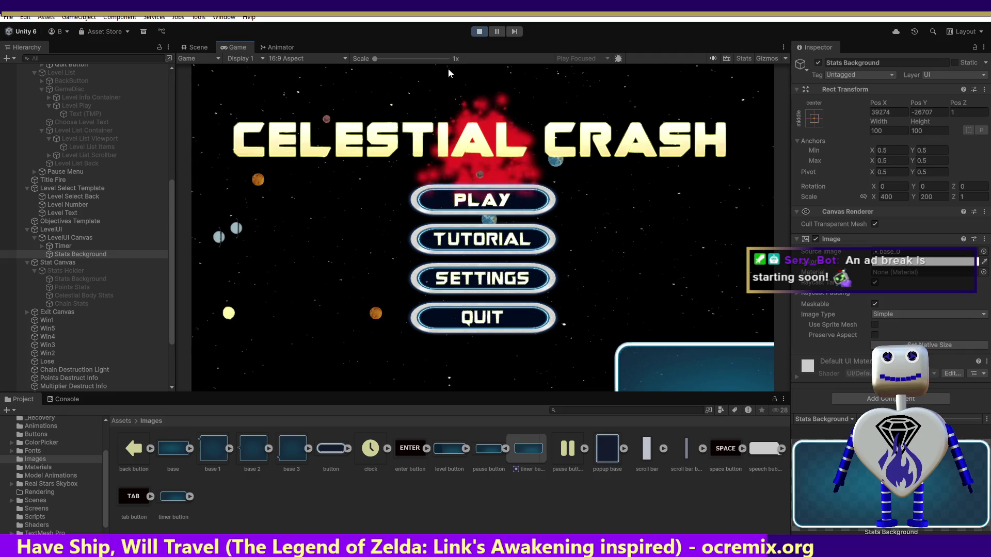
click(463, 204)
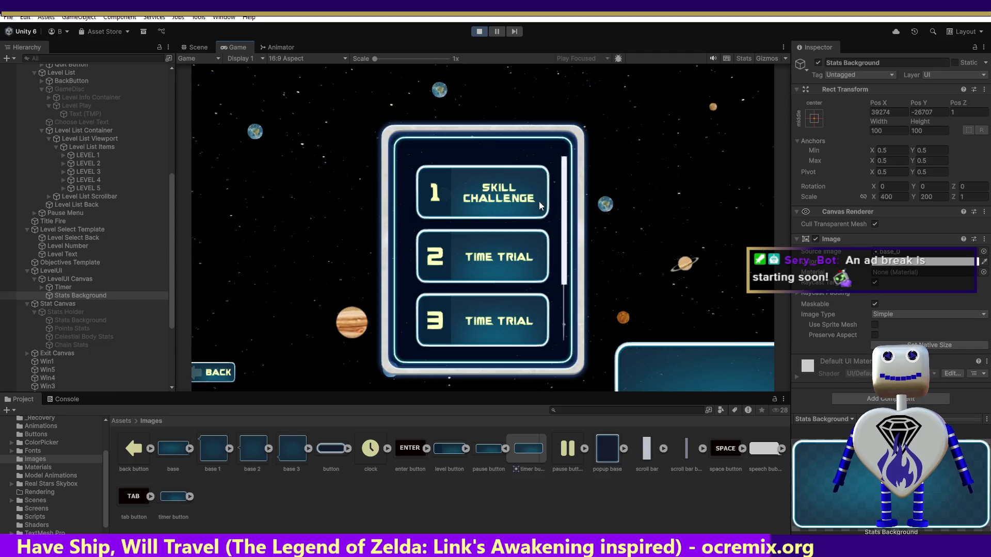
click(462, 204)
click(689, 247)
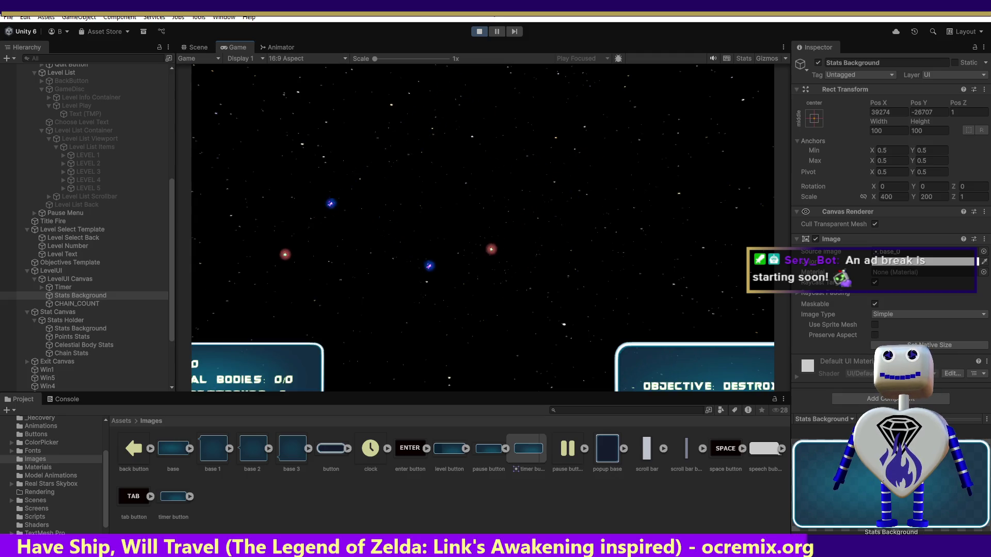
click(484, 33)
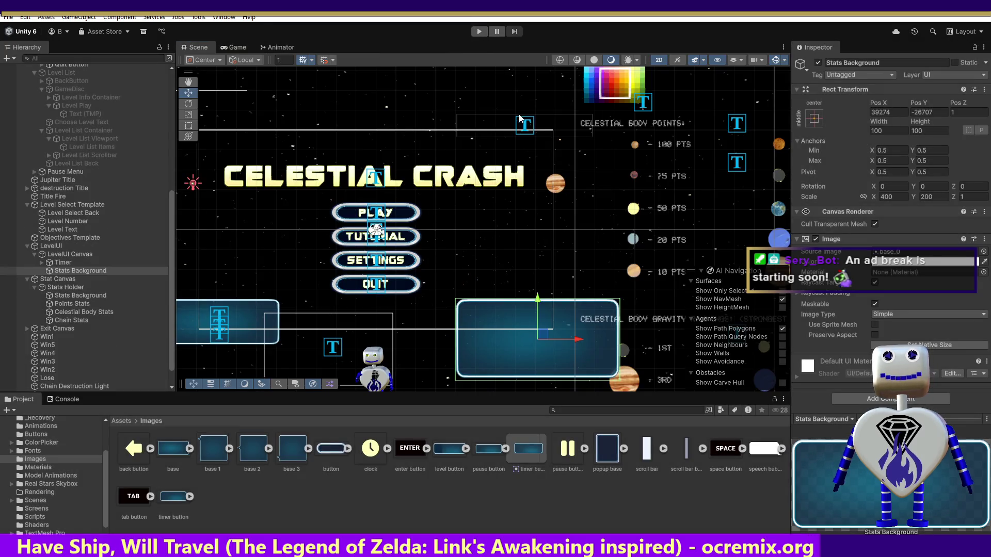
click(481, 31)
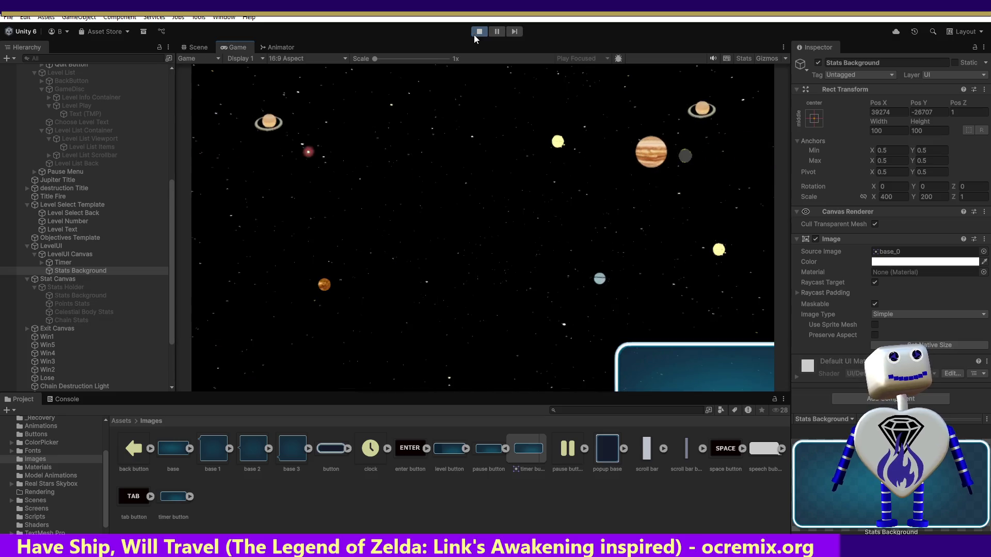
Play Time Trial level 2, watch its timer in the Scene view, then stop play mode.
click(508, 198)
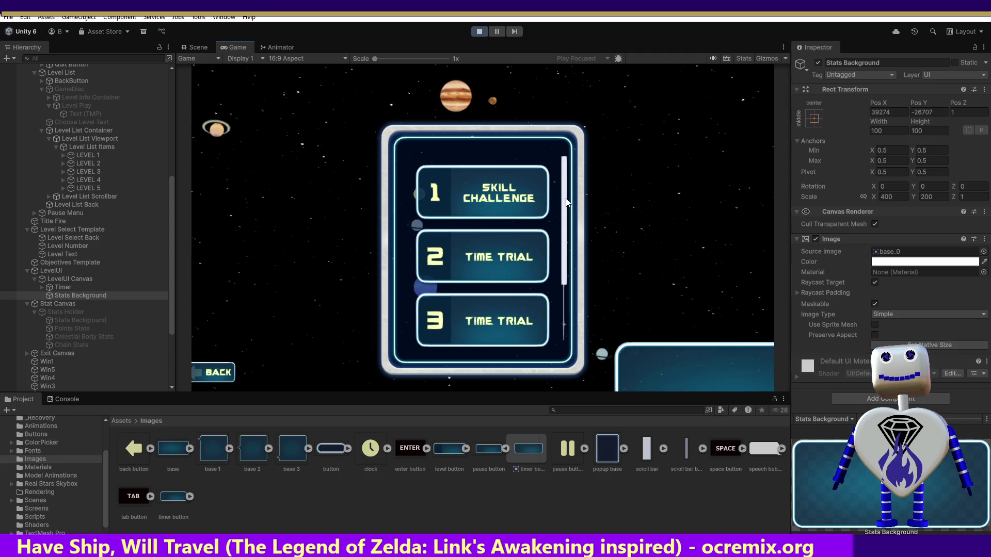
click(510, 260)
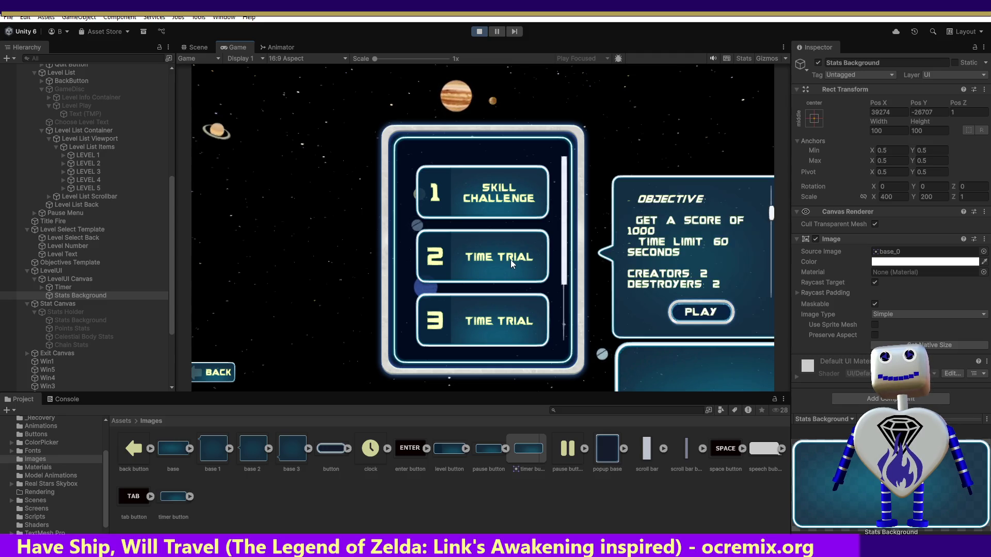
click(696, 312)
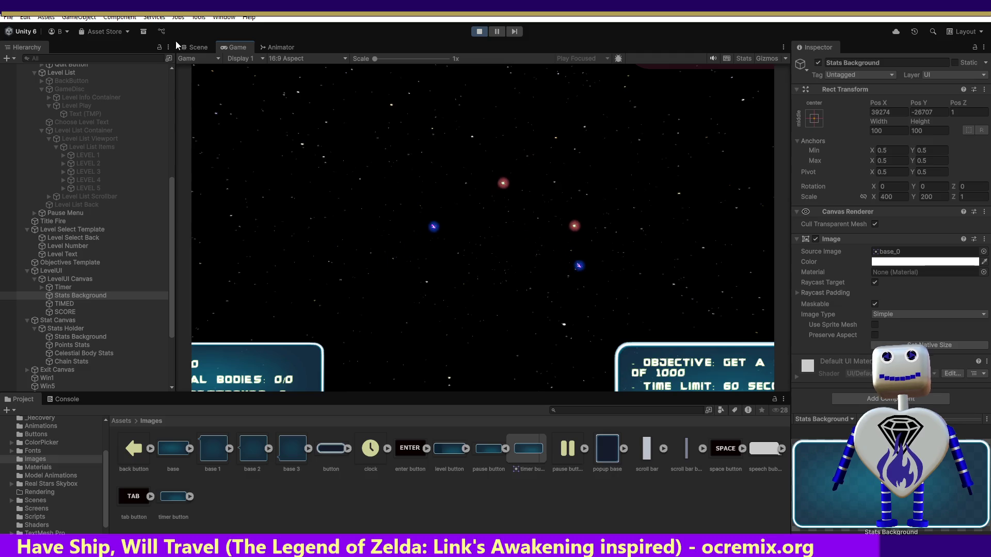
click(189, 48)
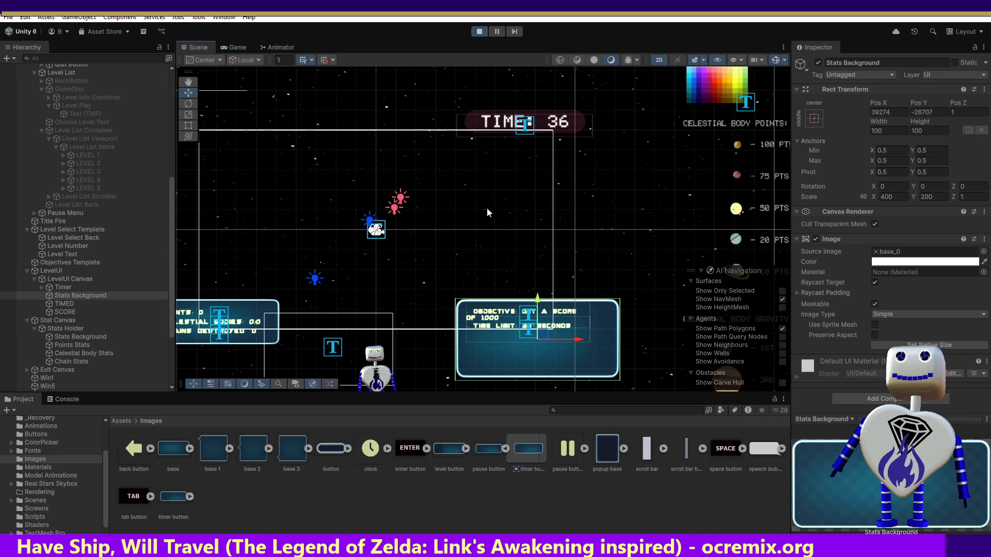
click(480, 31)
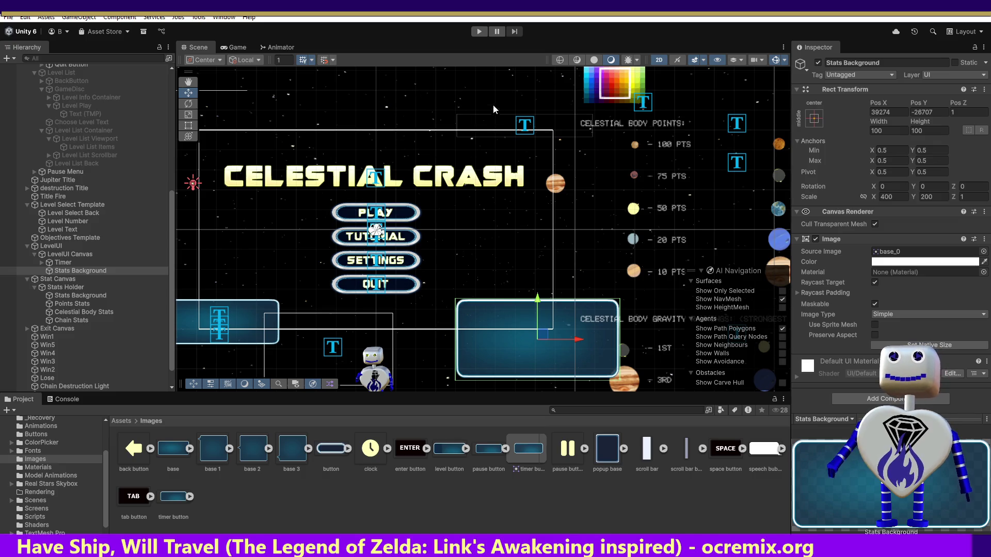
Test-run Time Trial level 3 while watching the Scene view, then stop play mode.
click(479, 31)
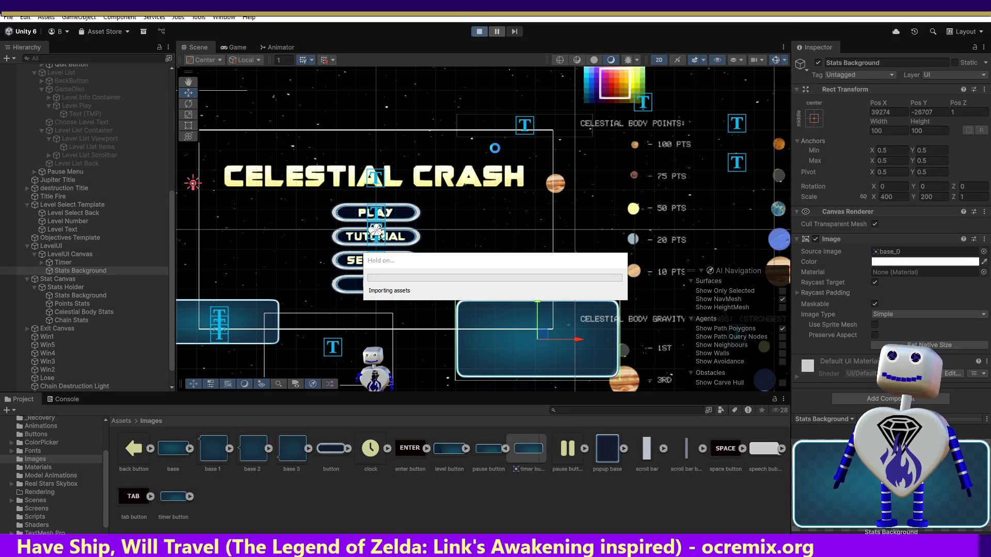
click(478, 200)
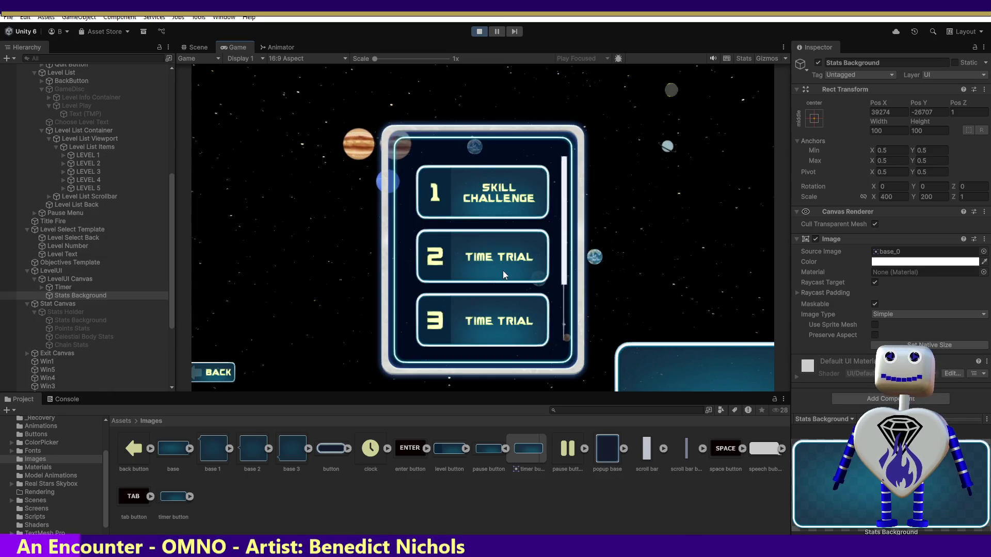
scroll(574, 283, down, 3)
scroll(575, 284, up, 2)
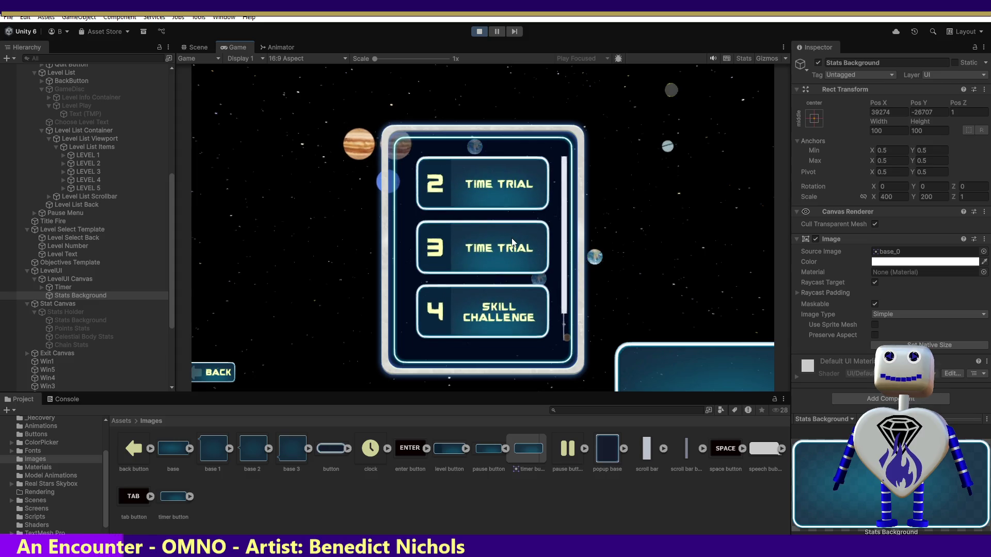
click(499, 250)
click(705, 304)
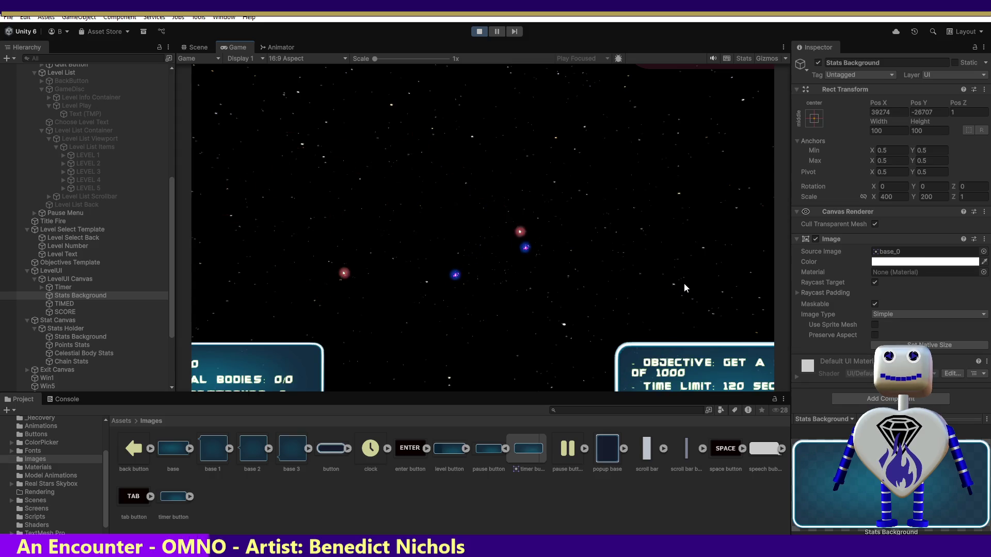
click(187, 48)
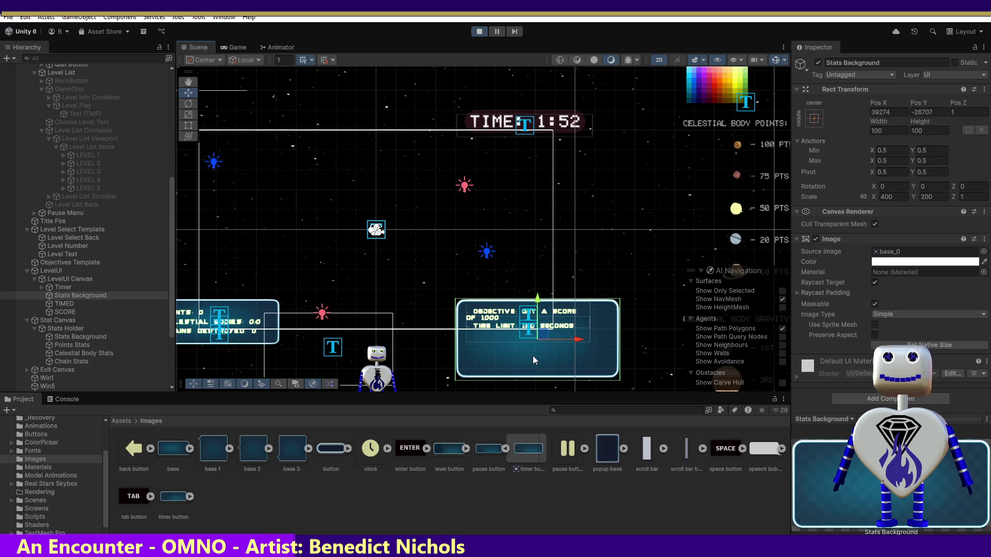
click(479, 32)
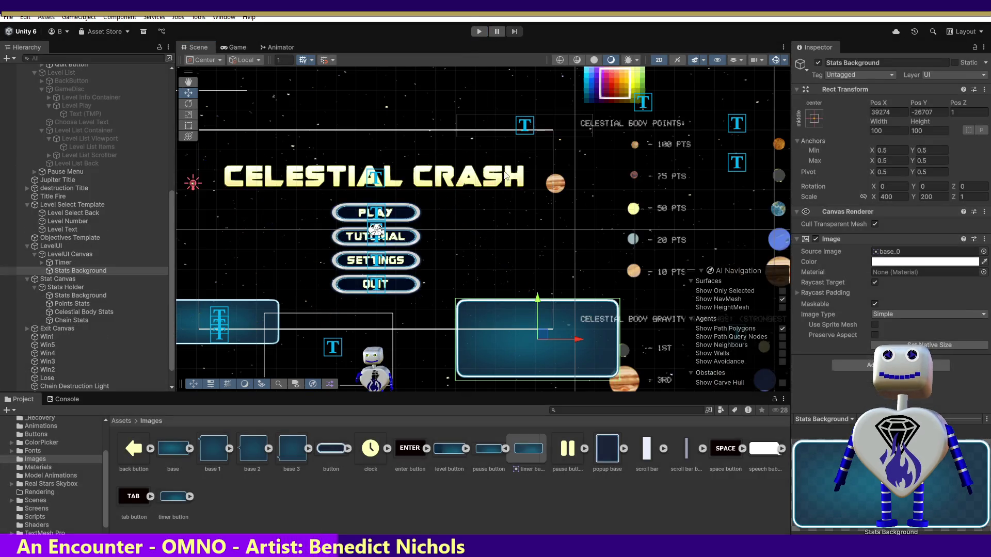
Compare levels 4 and 5 objectives, test Skill Challenge level 5, then stop and switch to Visual Studio.
click(480, 32)
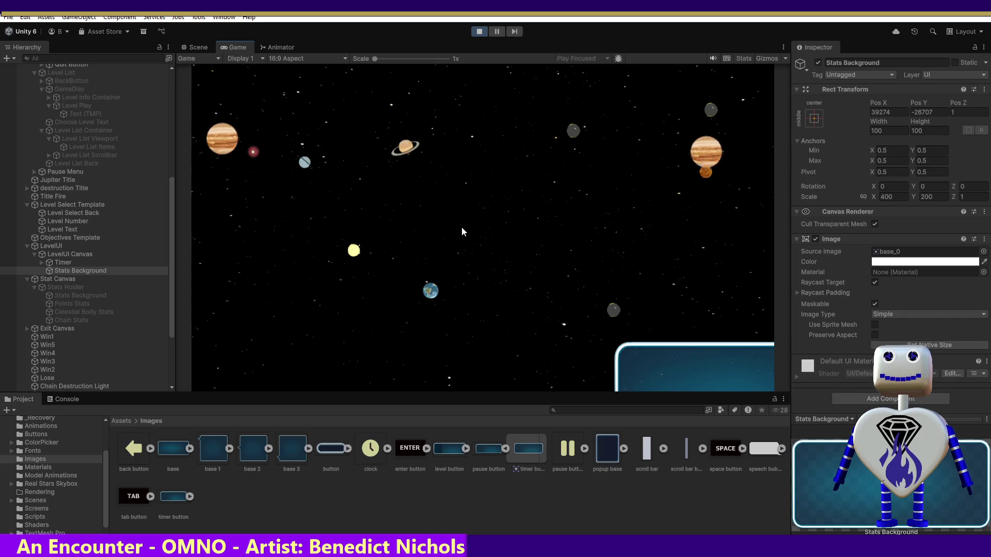
click(497, 200)
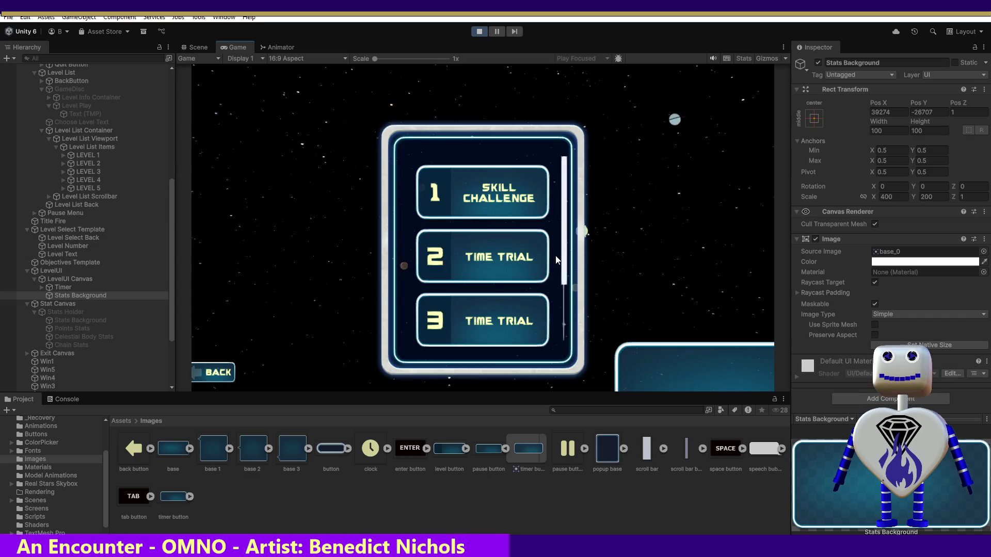
scroll(555, 256, down, 2)
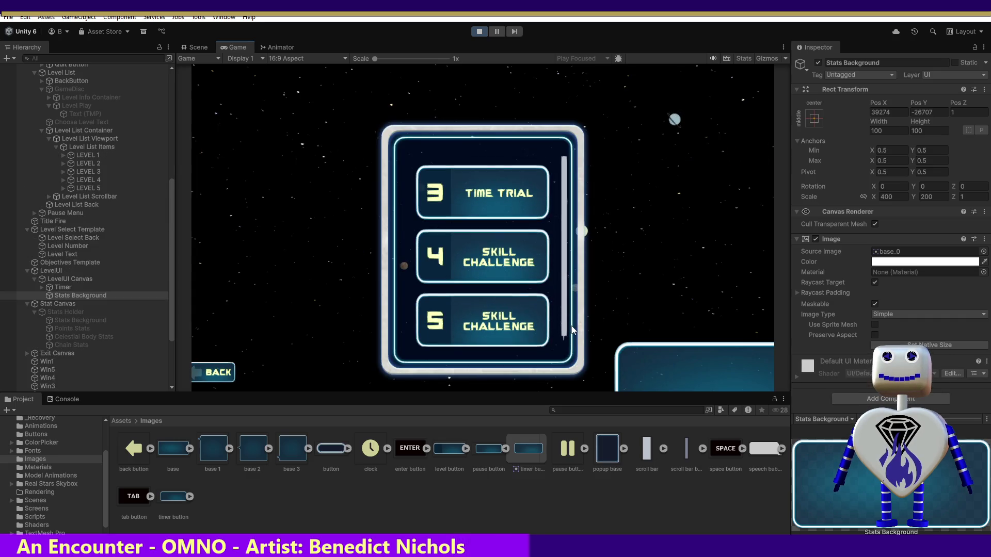
click(495, 201)
click(498, 243)
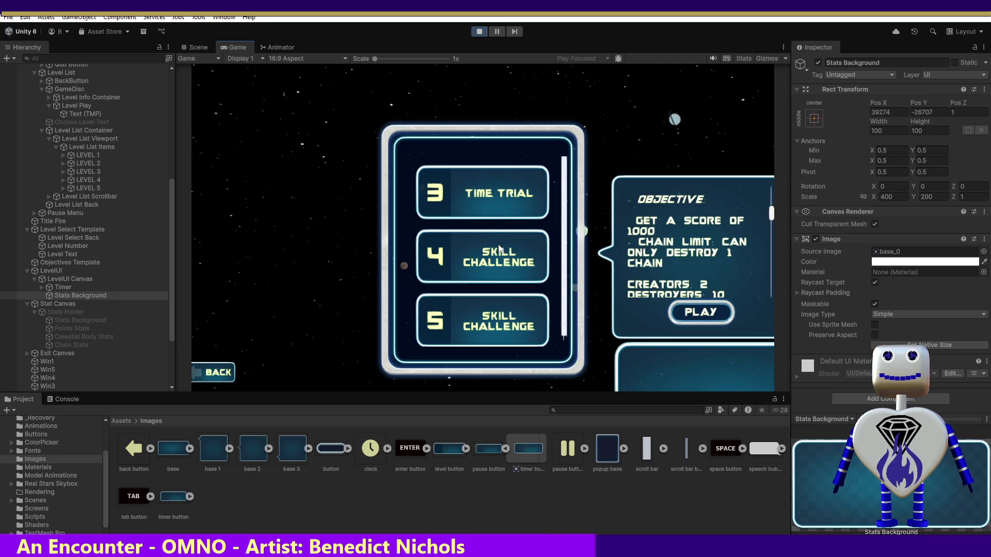
click(504, 321)
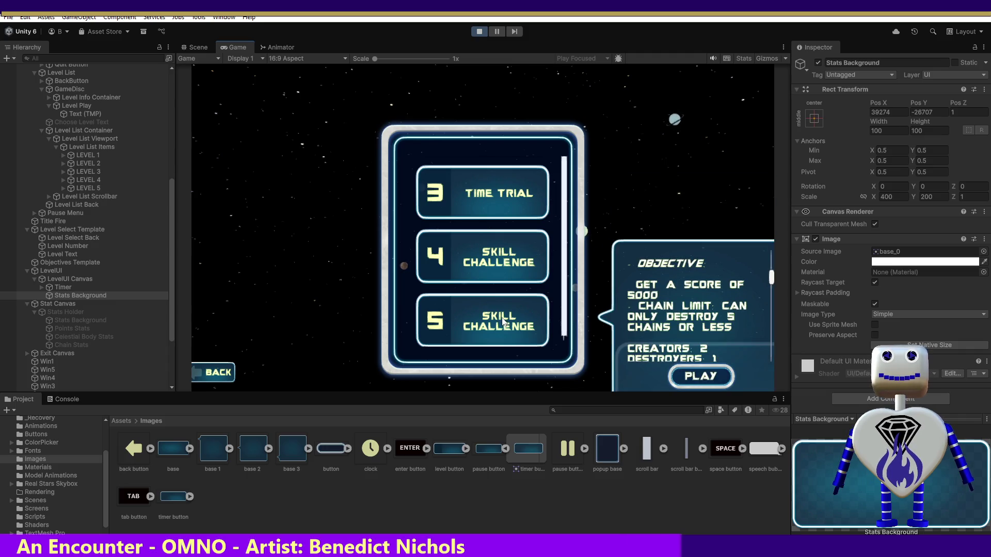
click(503, 269)
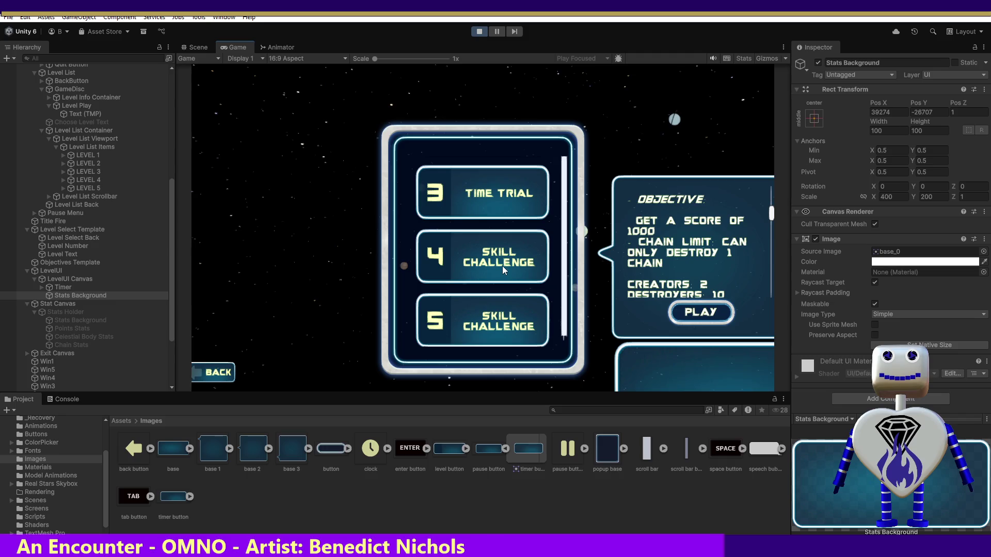
click(501, 319)
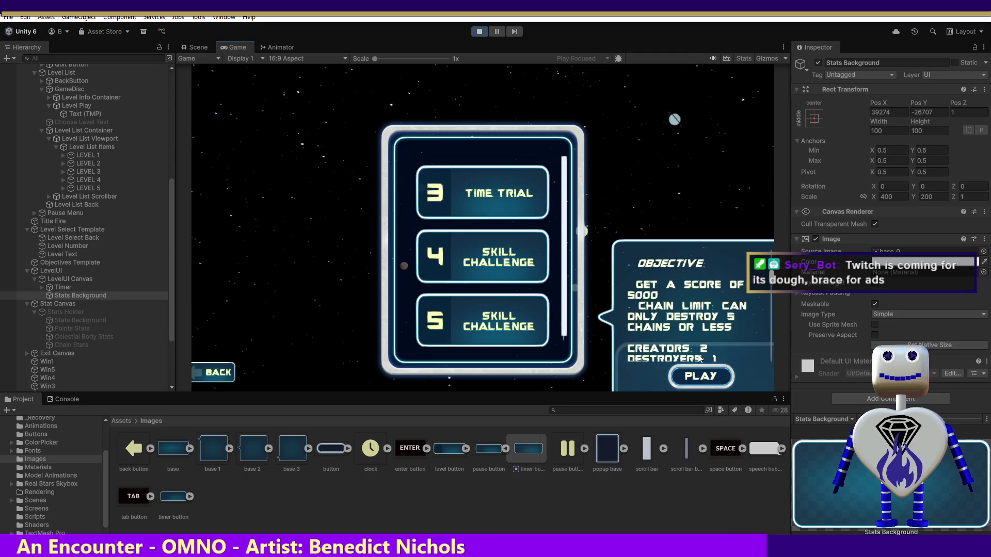
click(710, 375)
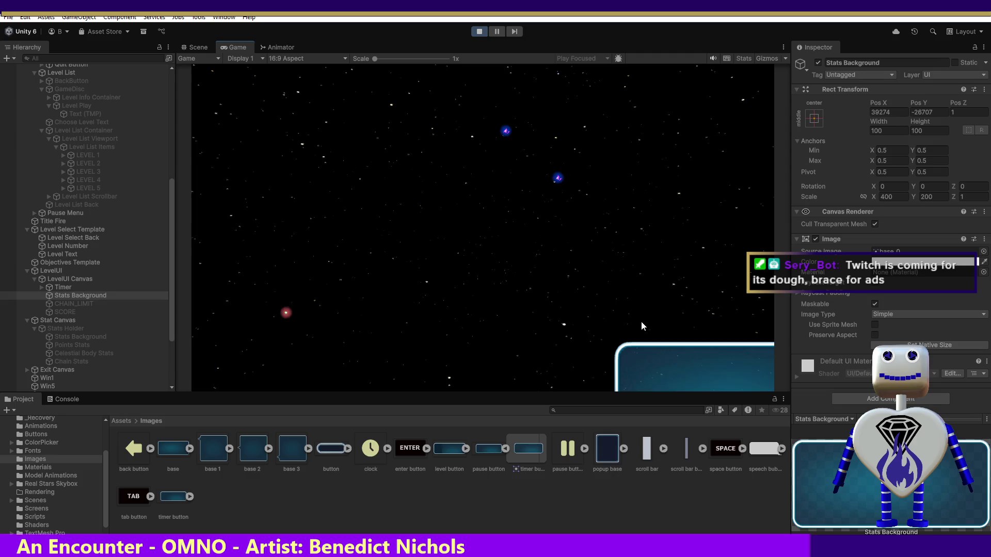
click(194, 45)
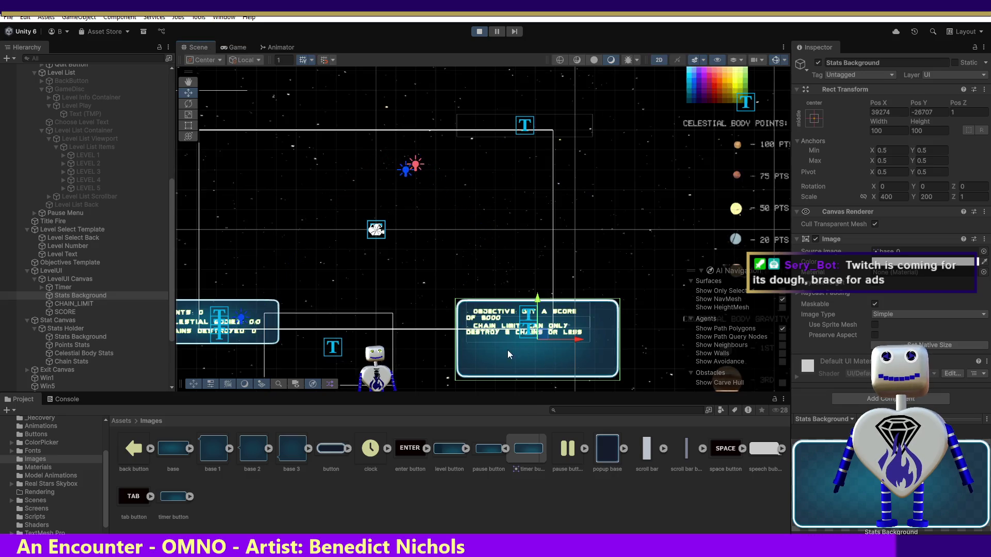
key(ctrl+p)
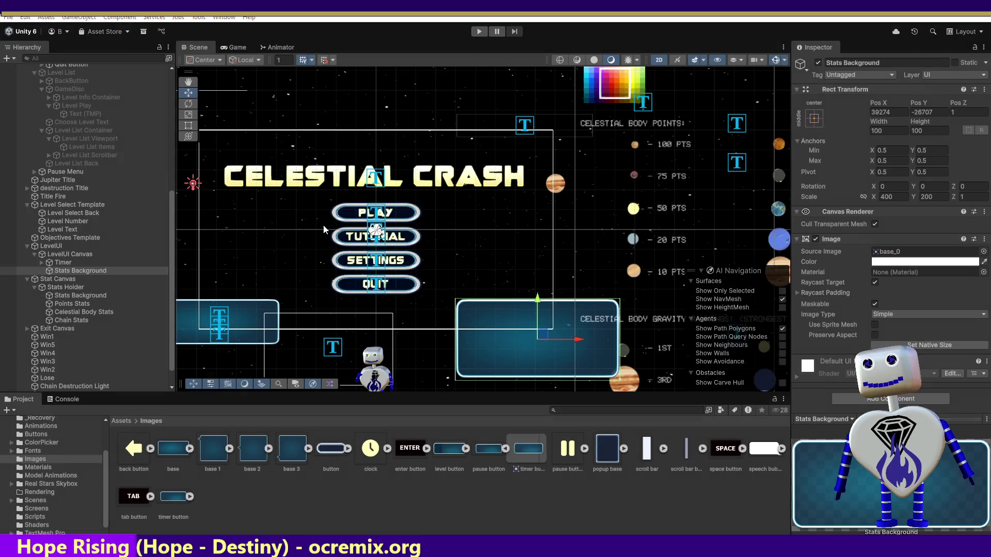
key(alt+Tab)
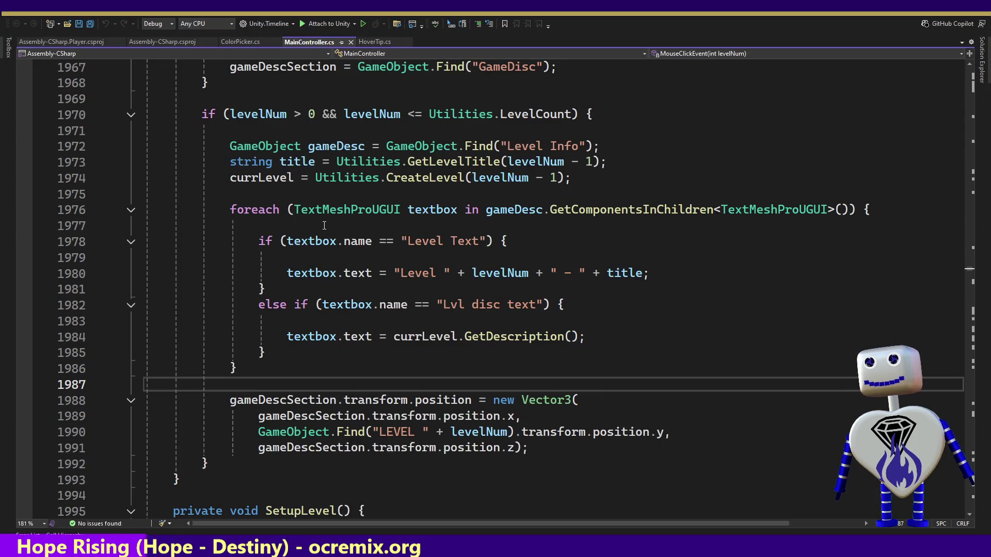
Scroll MainController.cs to Start()'s five AddLevelSettingValue calls and view that method's parameter list.
mouse_move(969, 269)
mouse_down()
mouse_move(975, 90)
mouse_move(976, 100)
mouse_up()
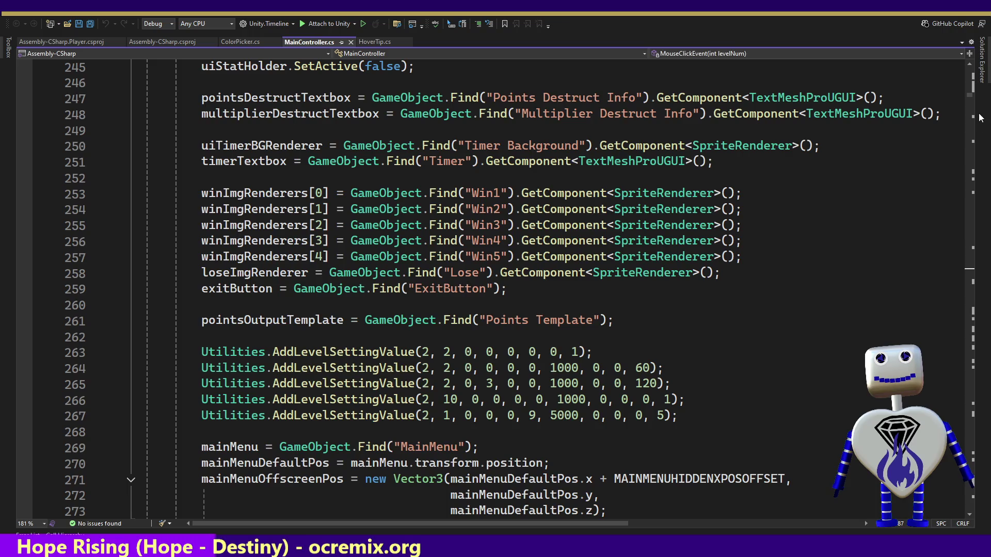
scroll(970, 97, down, 5)
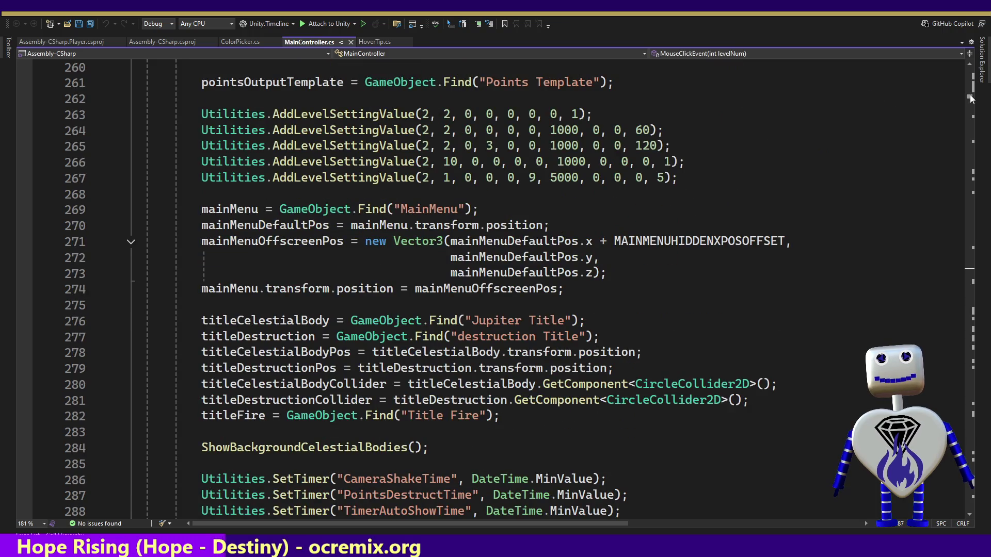
scroll(970, 98, down, 10)
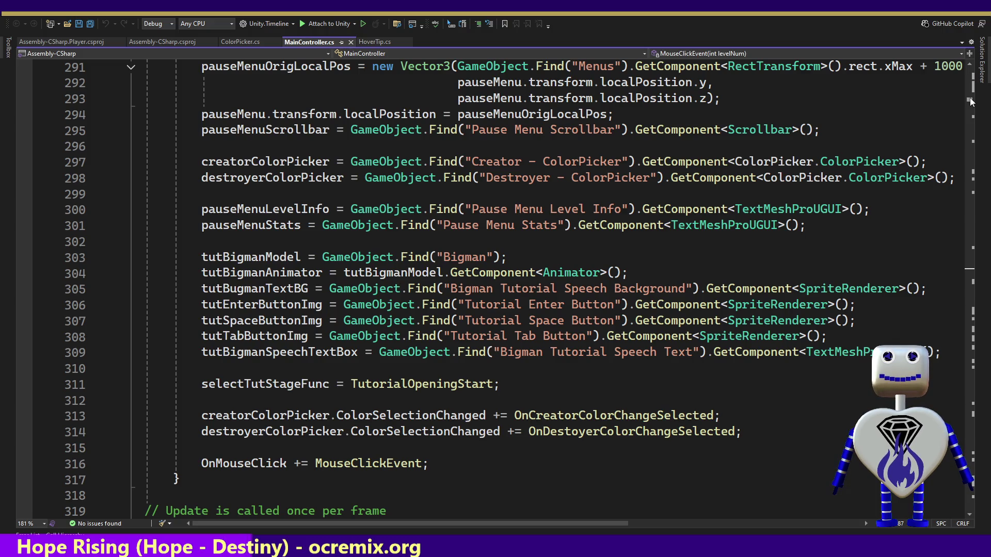
scroll(970, 101, up, 7)
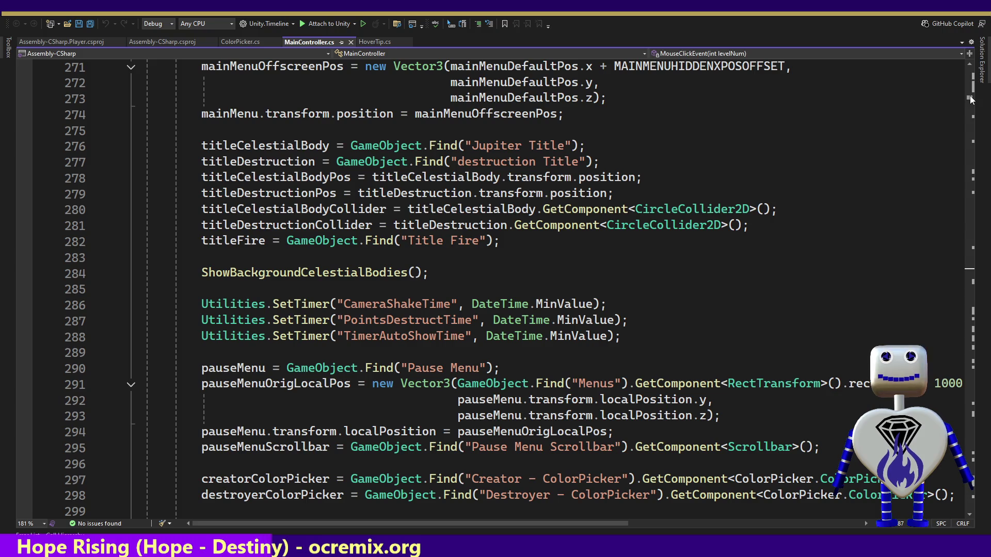
scroll(971, 98, up, 10)
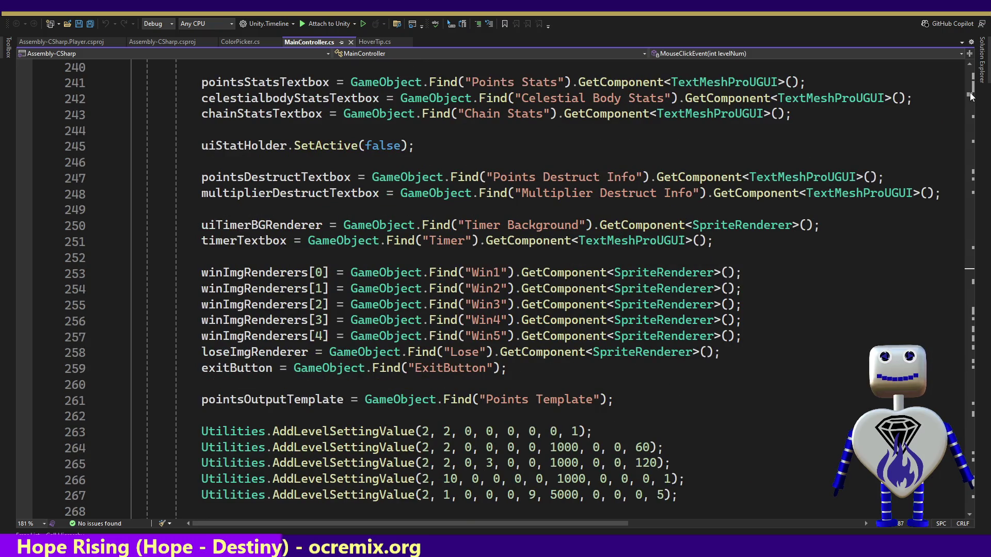
scroll(970, 96, down, 3)
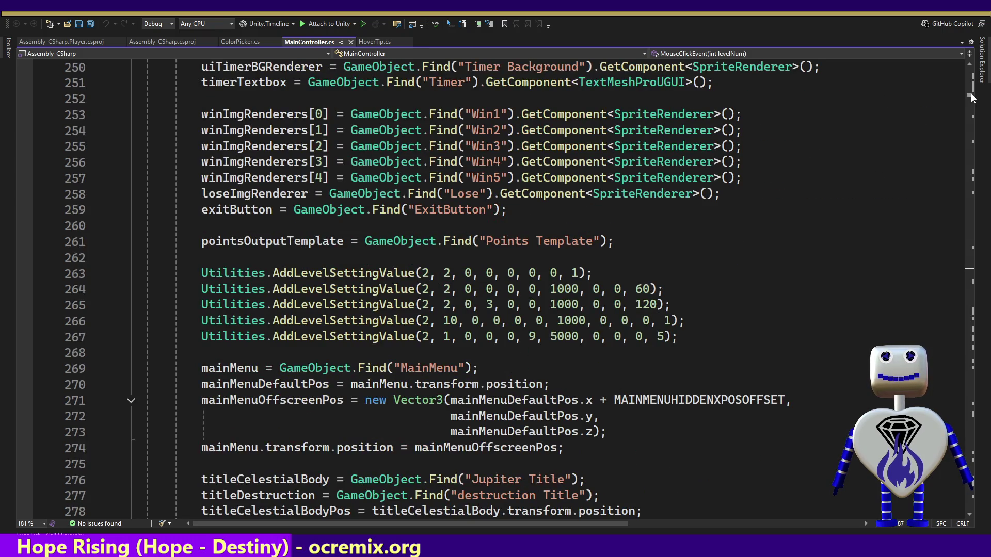
scroll(973, 97, up, 5)
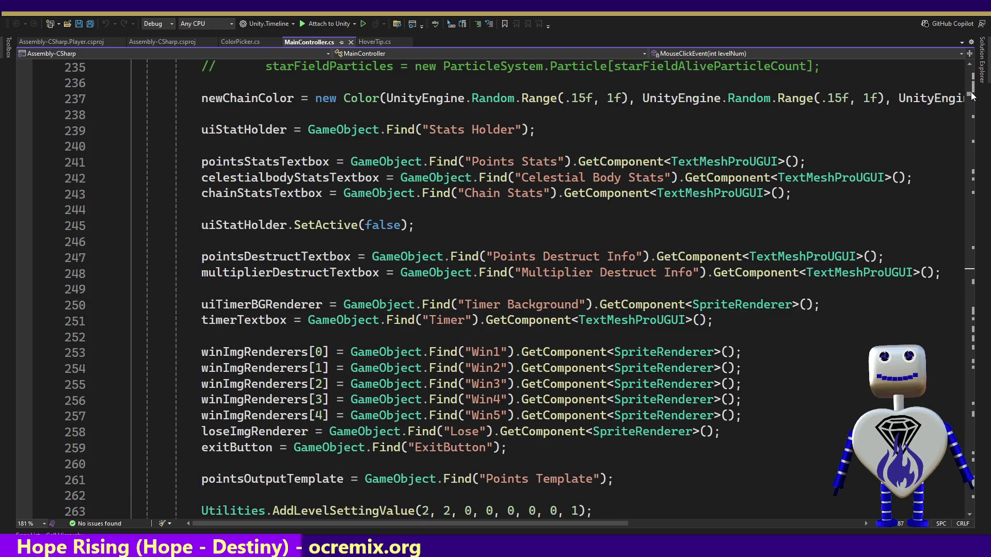
scroll(973, 97, up, 7)
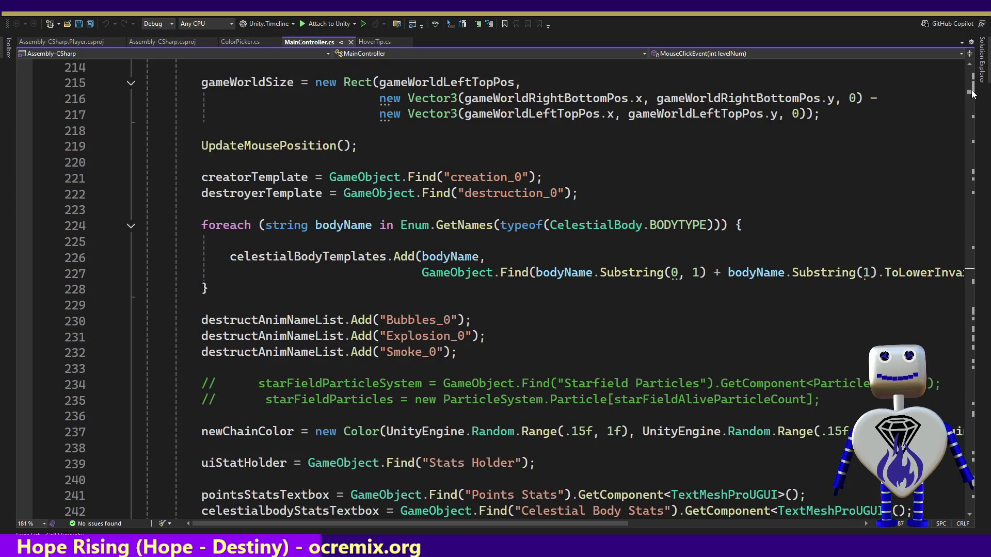
scroll(972, 93, down, 7)
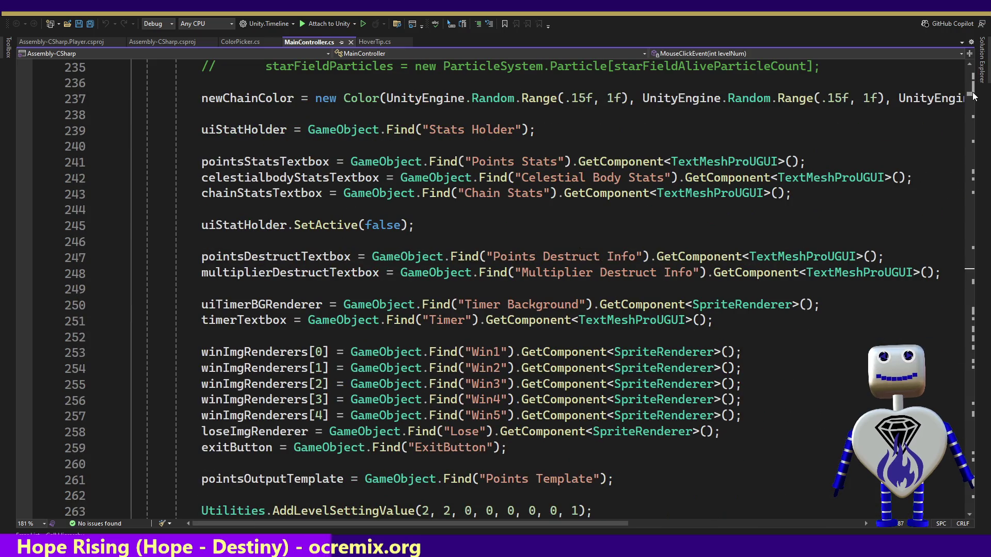
scroll(973, 97, down, 3)
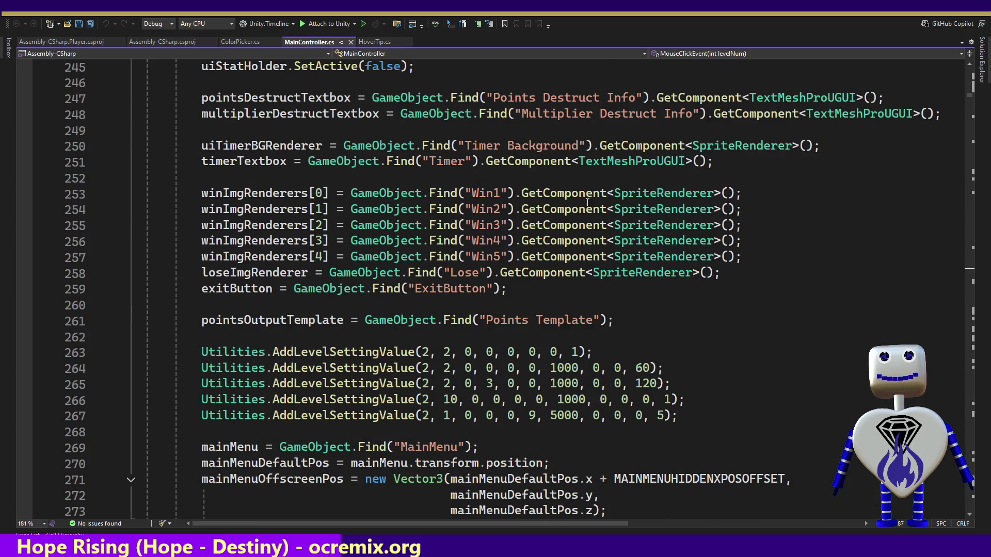
mouse_move(353, 352)
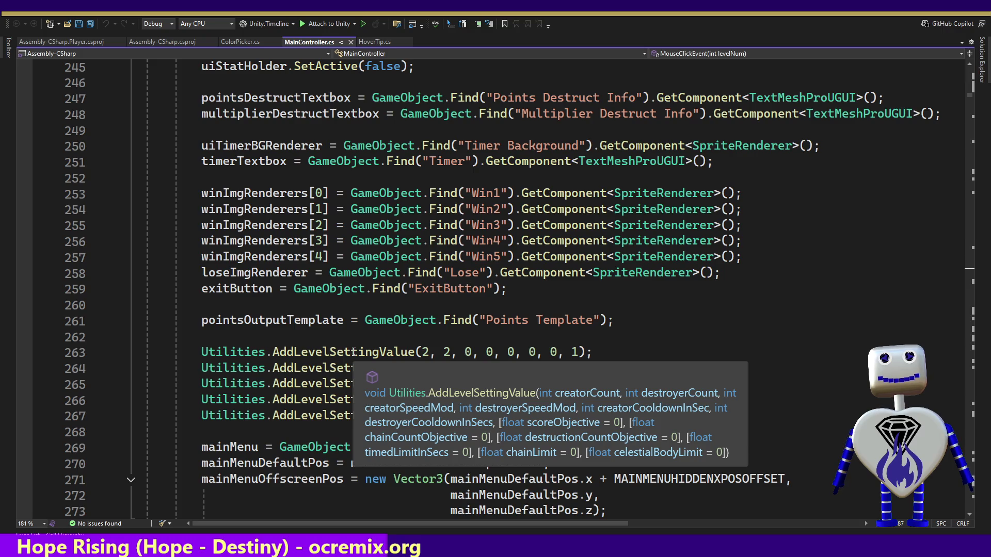
Change line 263's level settings to (2, 2, 0, 0, 0, 0, 1000, 1, 1, 1000, 1, 1000), save, and return to Unity.
click(353, 352)
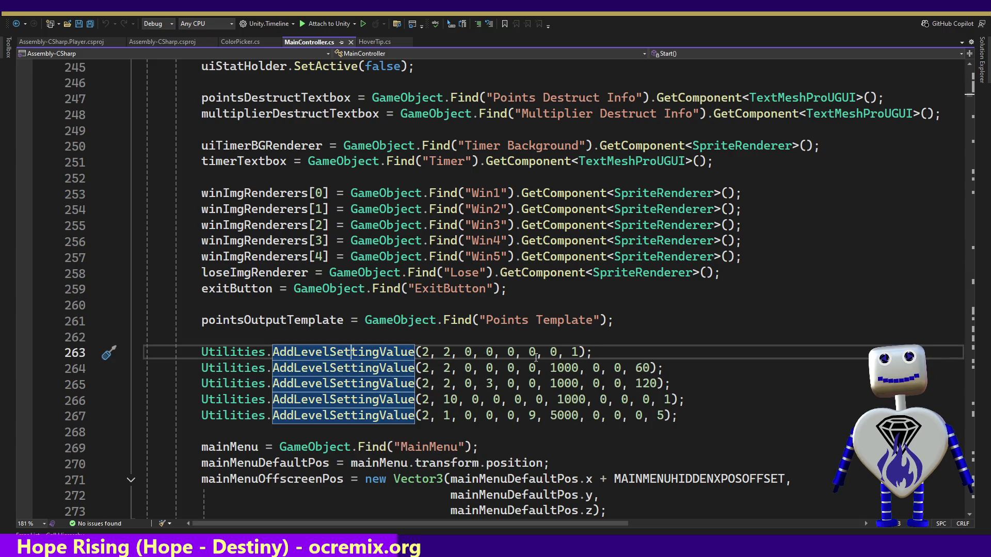
mouse_move(325, 350)
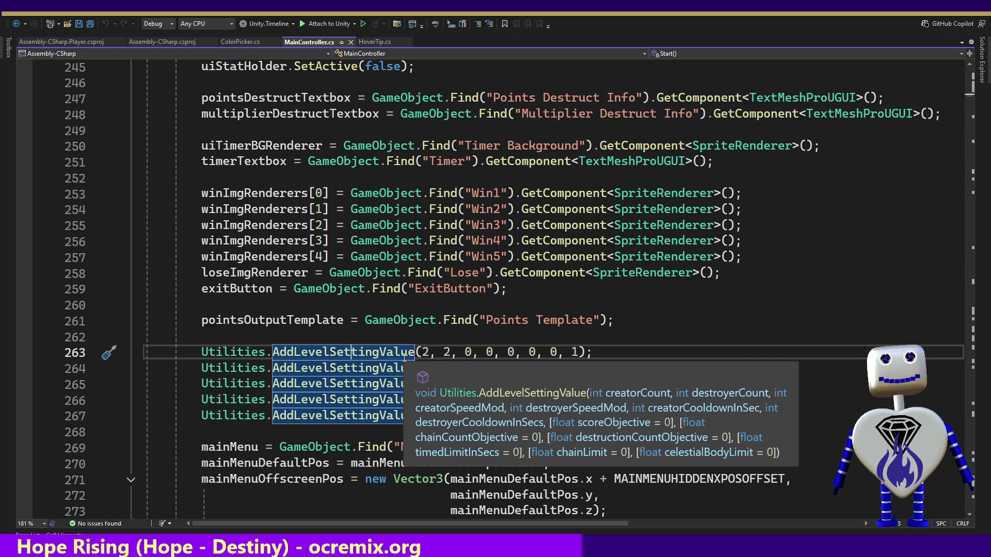
click(551, 352)
text(100)
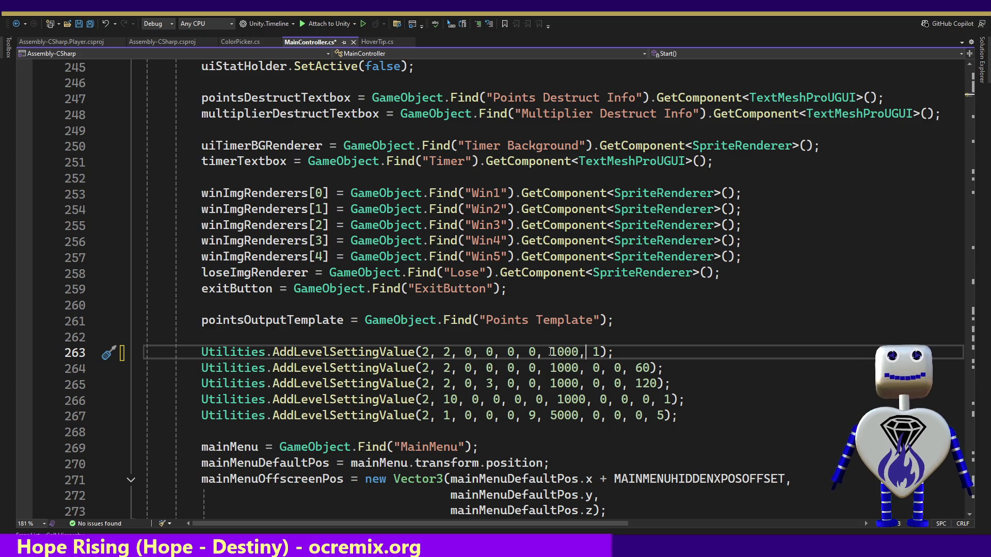
text(, 1)
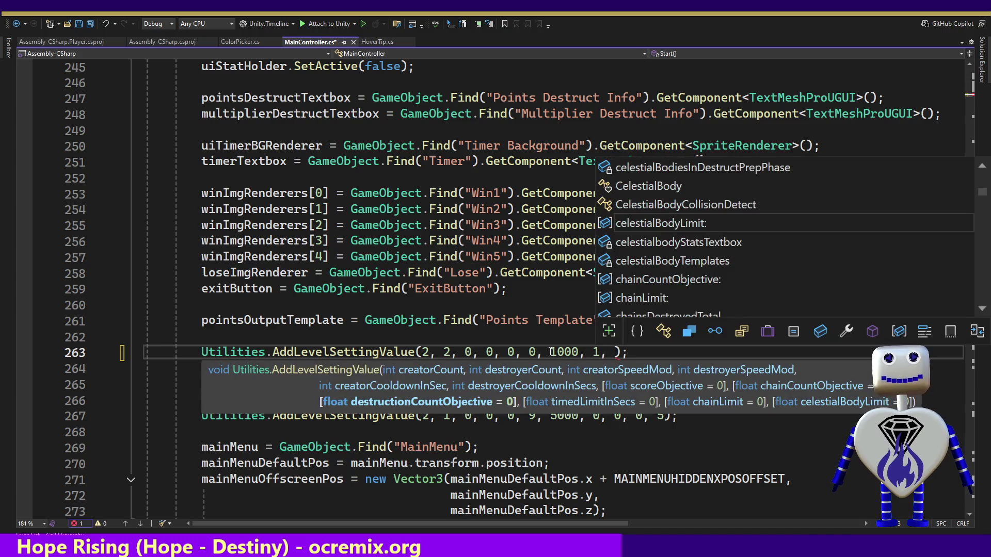
text(, )
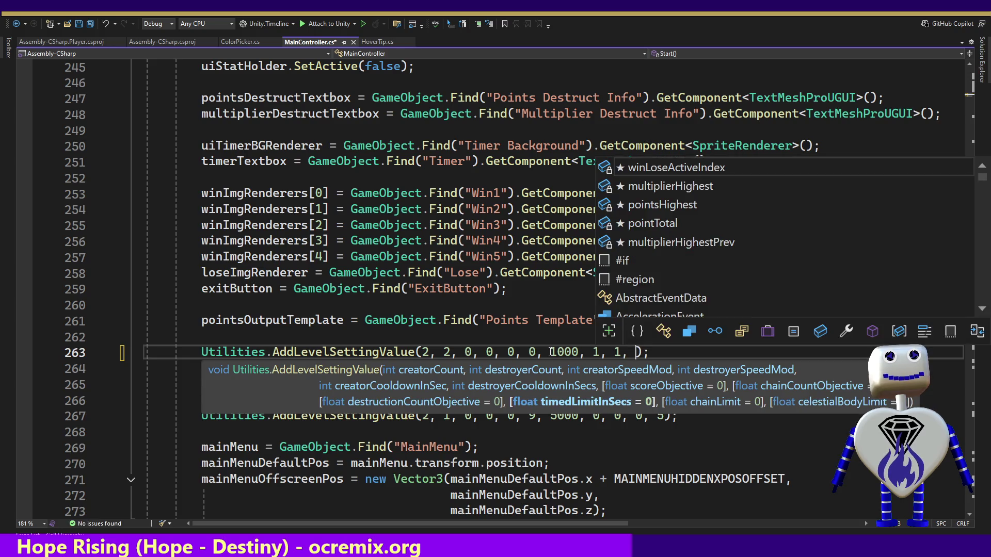
text(1000)
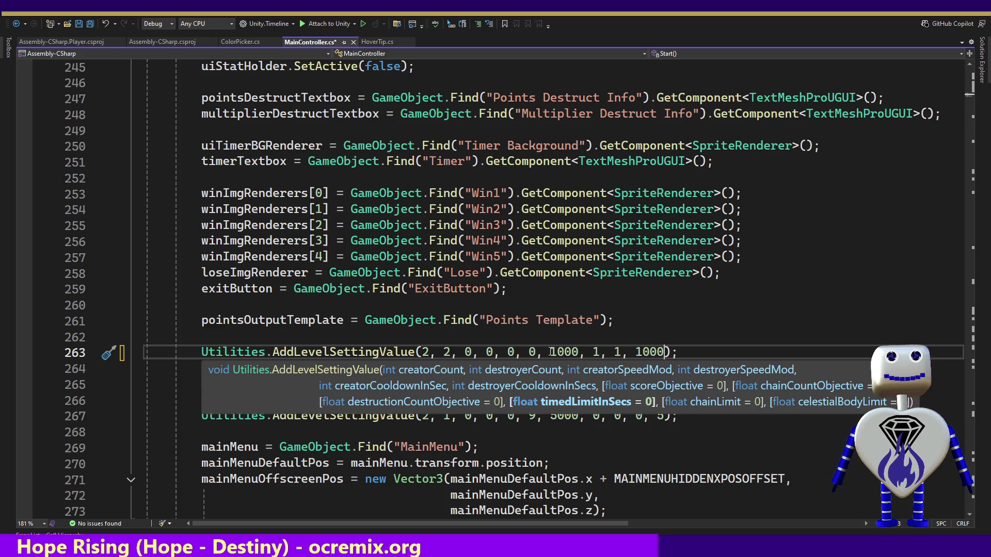
text(, 1, )
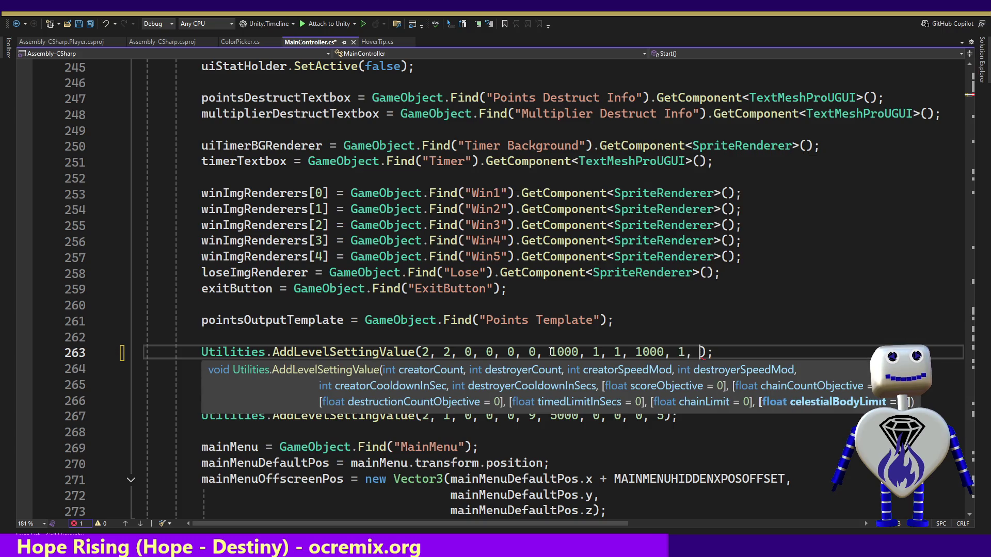
text(1000)
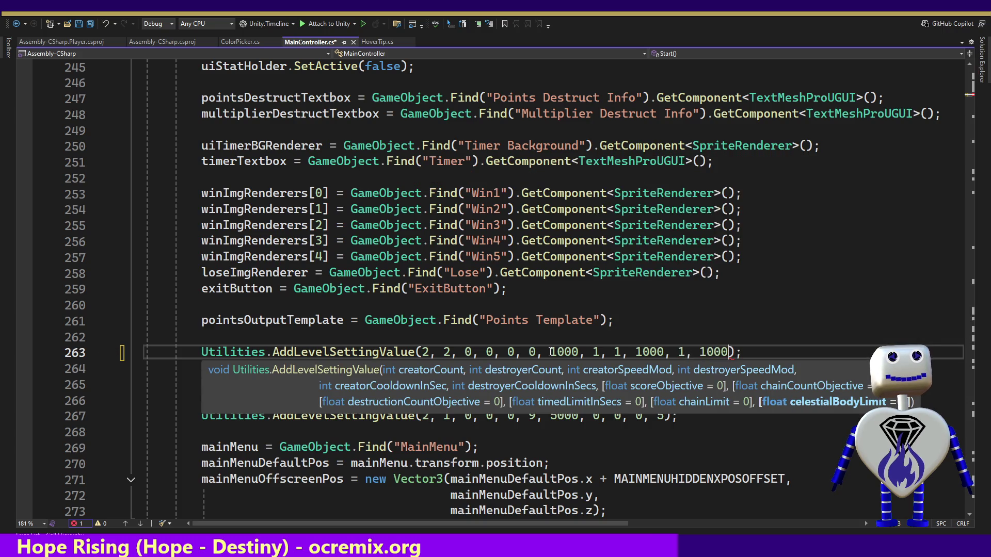
click(436, 288)
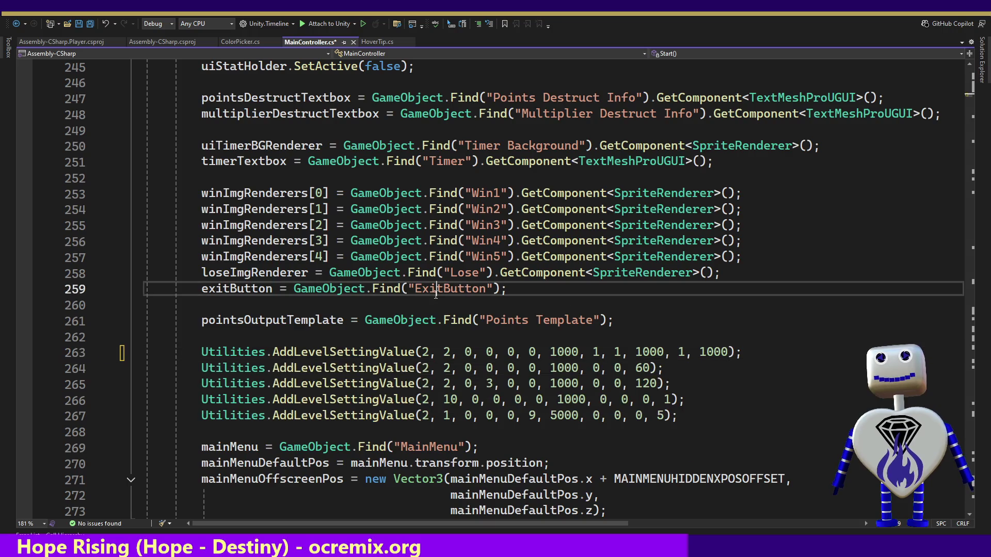
key(ctrl+s)
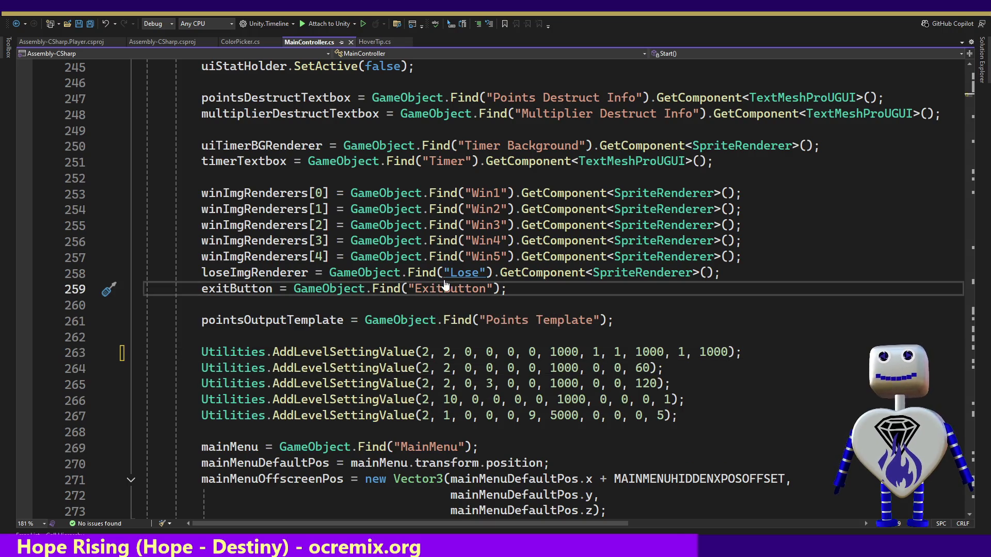
key(alt+Tab)
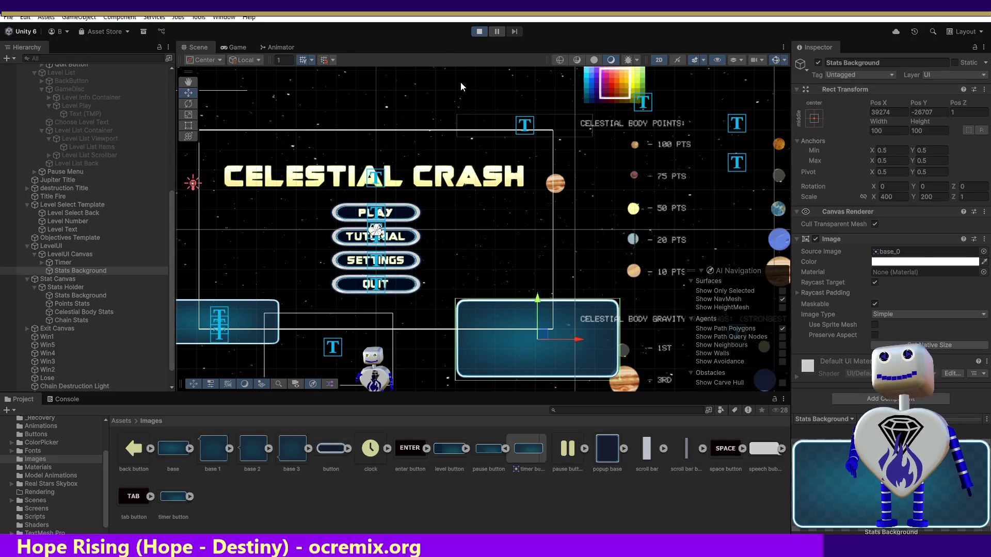
Play level 1 Time Trial with its 1000-score, 1000-second objectives, then return to the Scene view.
click(483, 199)
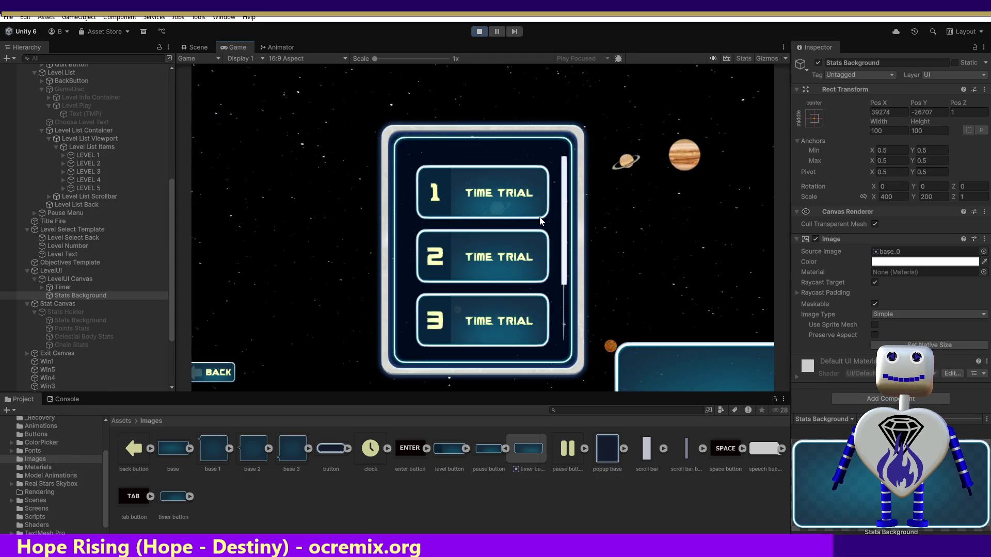
click(510, 194)
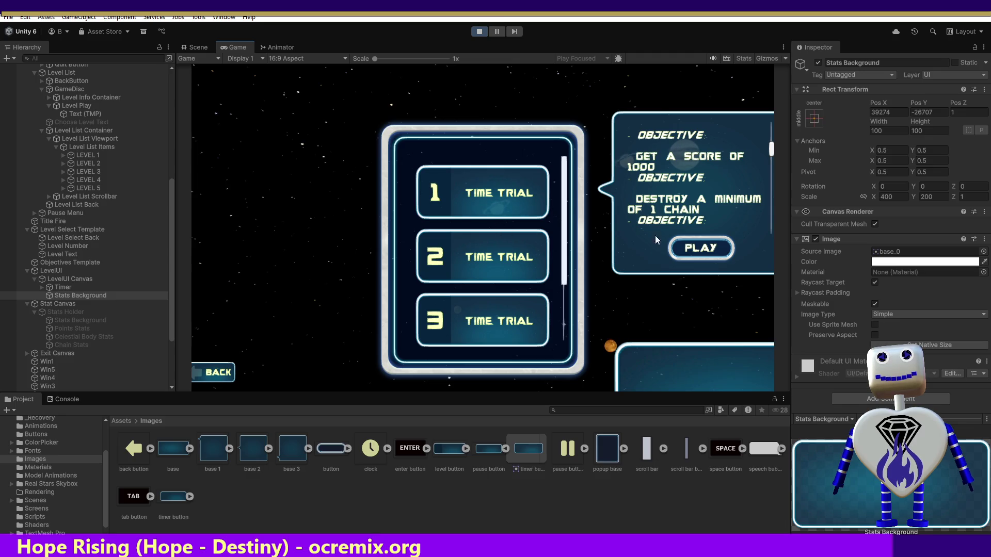
click(680, 246)
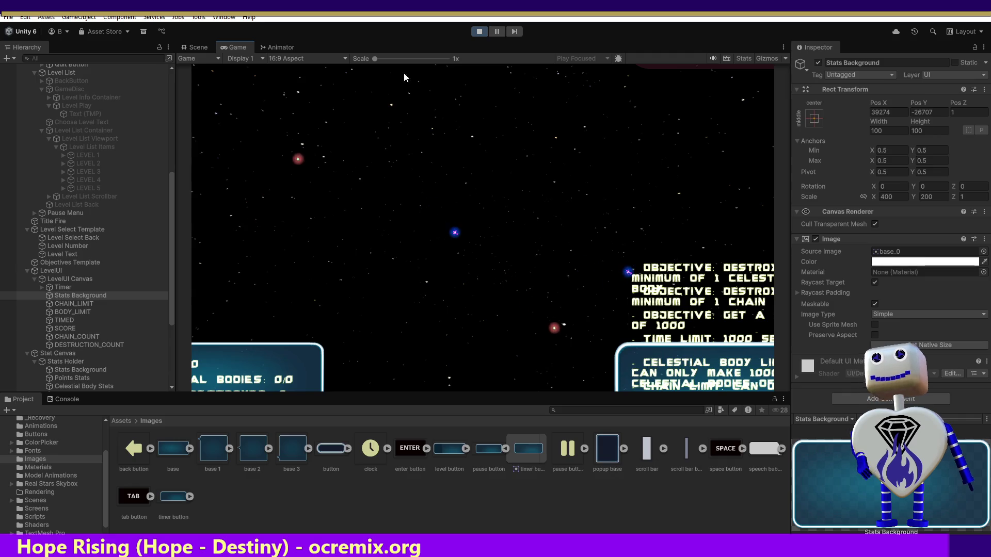
click(197, 47)
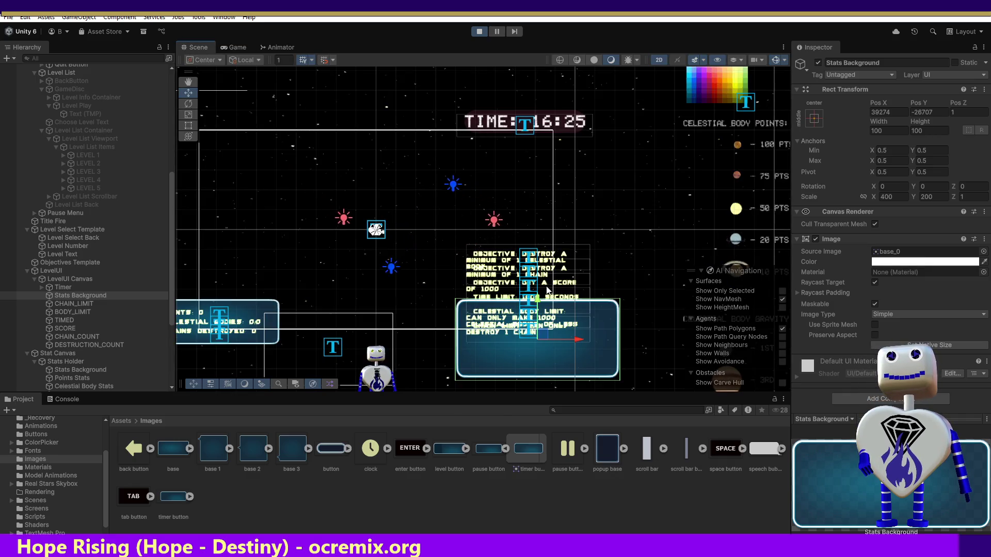
Move the CHAIN_LIMIT through DESTRUCTION_COUNT text objects down into the right-hand stats panel.
click(78, 304)
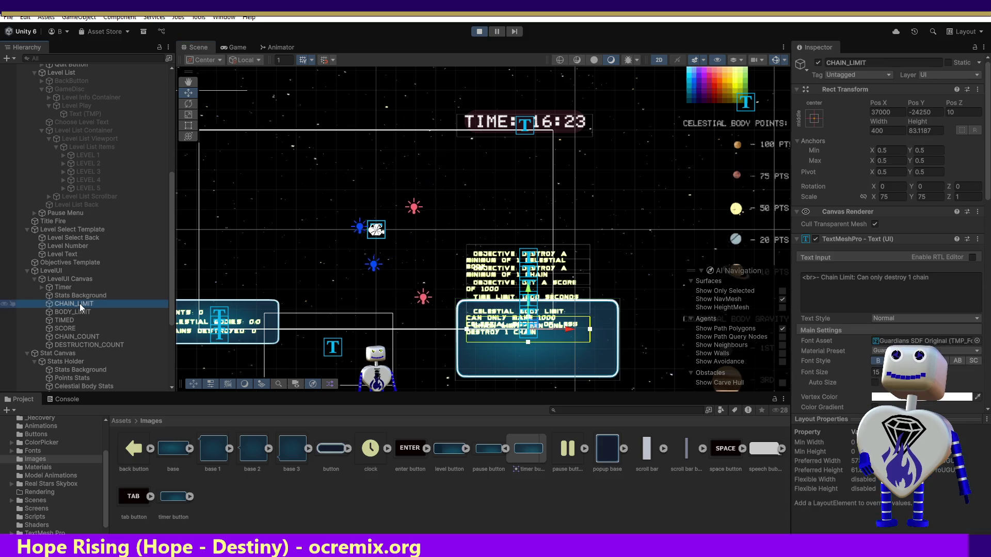
shift+click(89, 344)
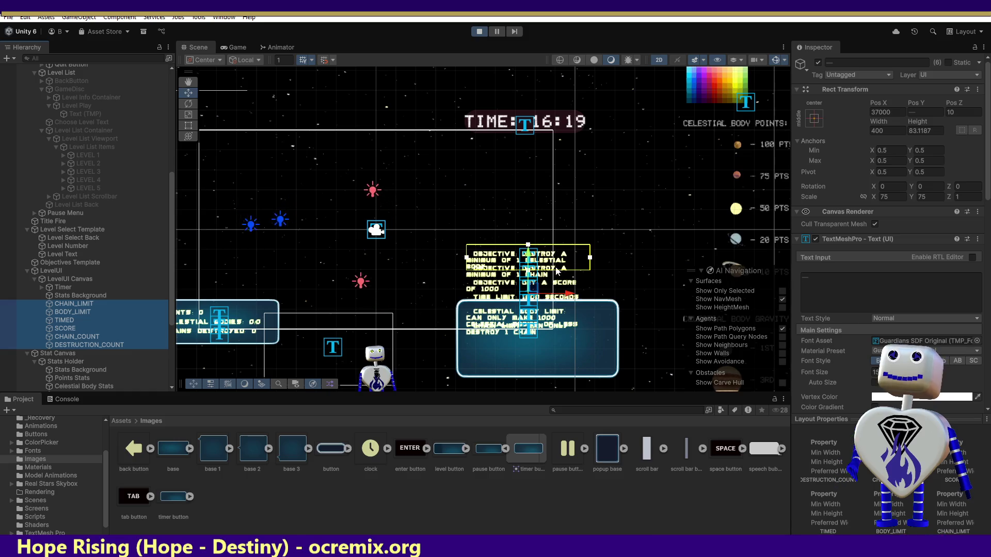
drag(529, 258, 527, 313)
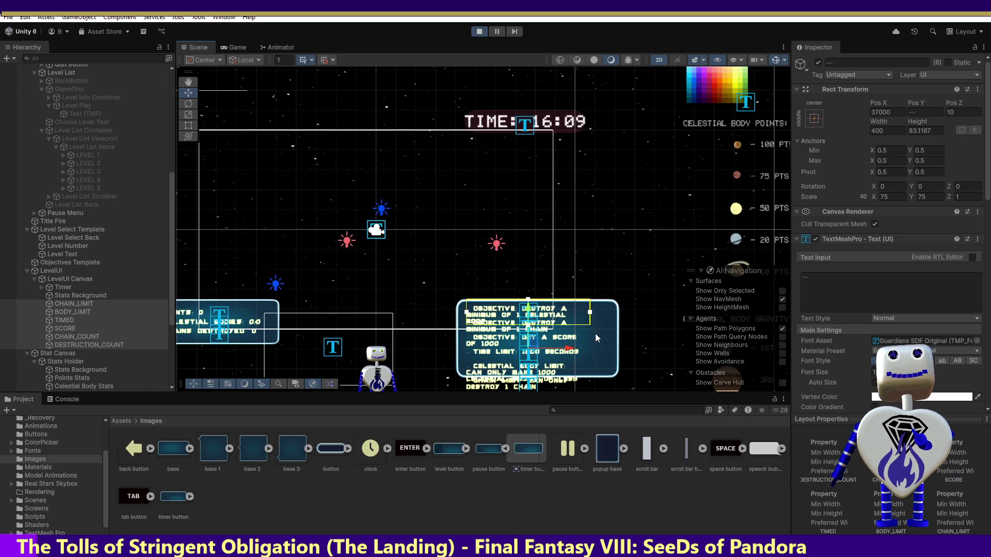
click(83, 296)
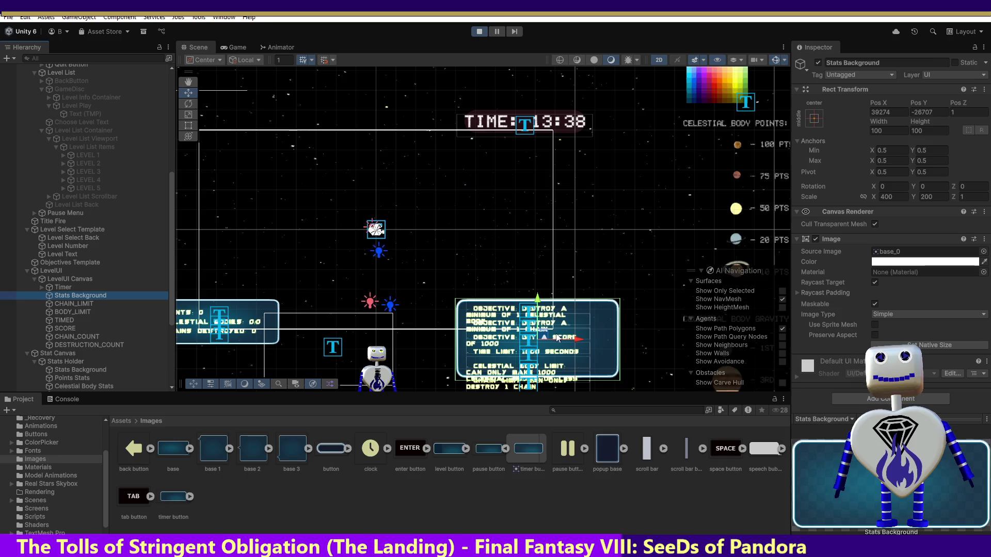
click(526, 388)
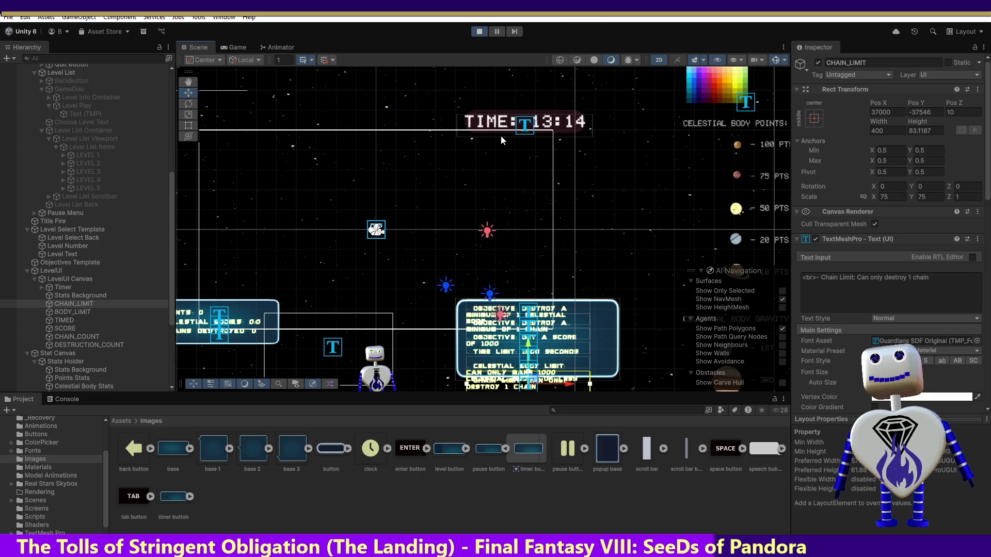
Exit play mode and move the info screen.png image window higher up.
click(479, 32)
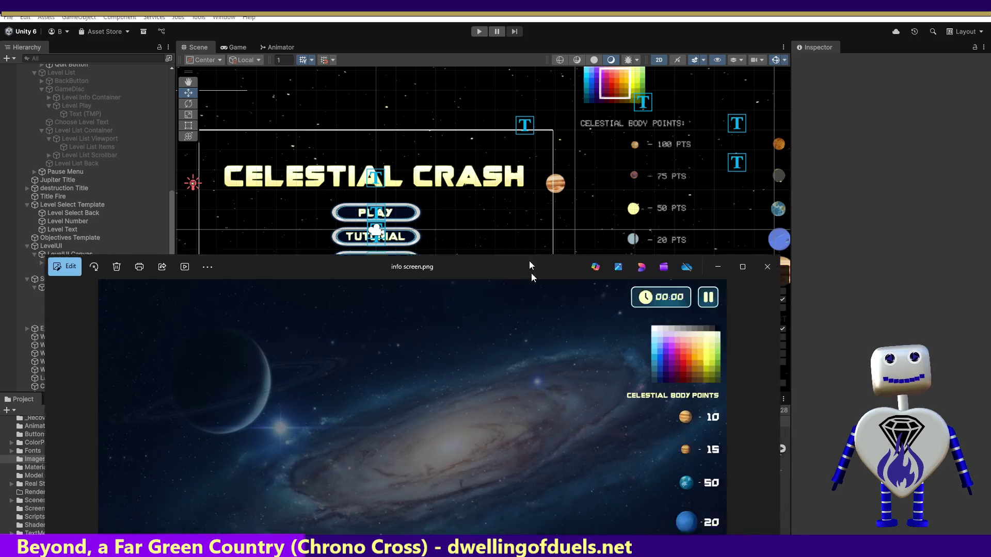
drag(528, 261, 540, 175)
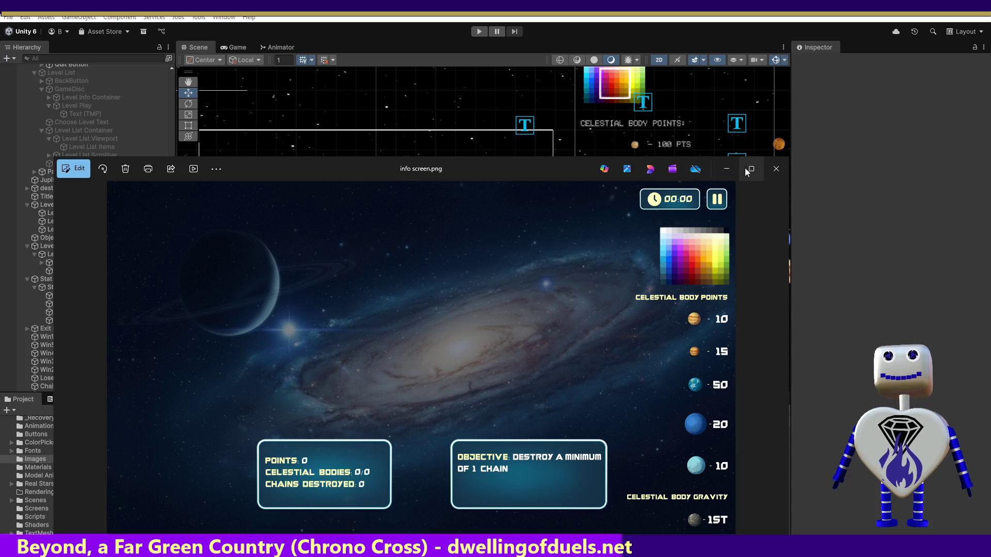
Minimize the Photos window showing info screen.png to bring Unity back.
click(727, 169)
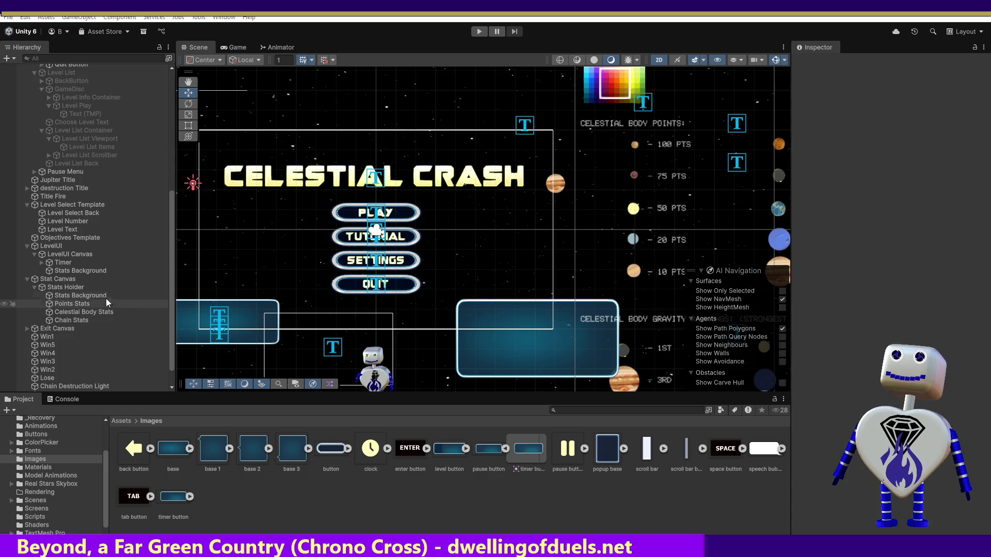
Select the Timer's Timer Background child and open its Sprite Renderer options menu.
click(55, 262)
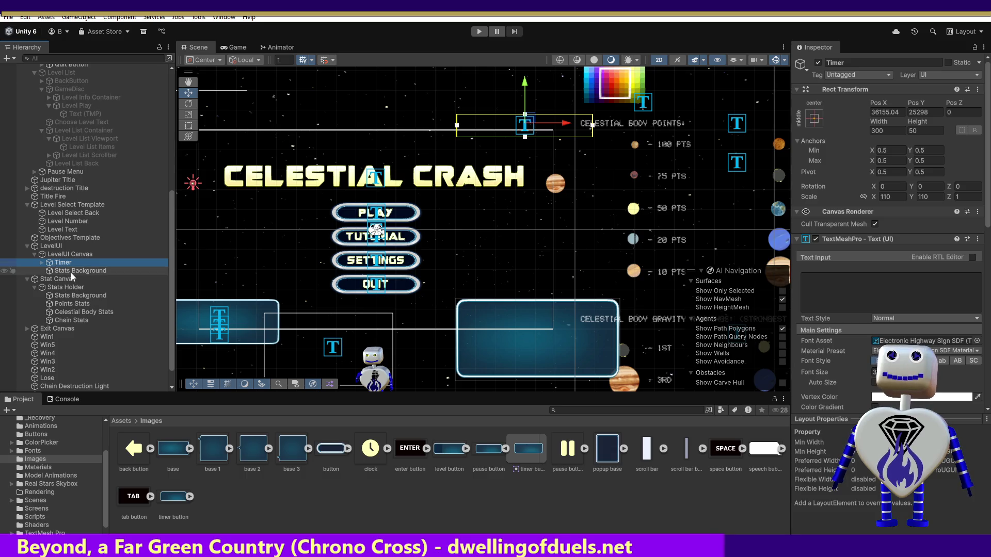
click(42, 263)
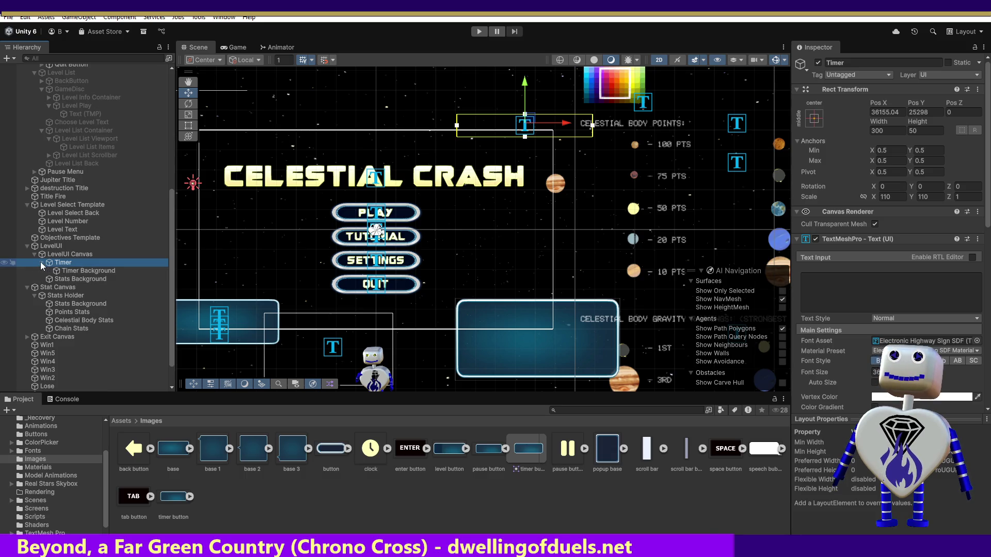
click(58, 270)
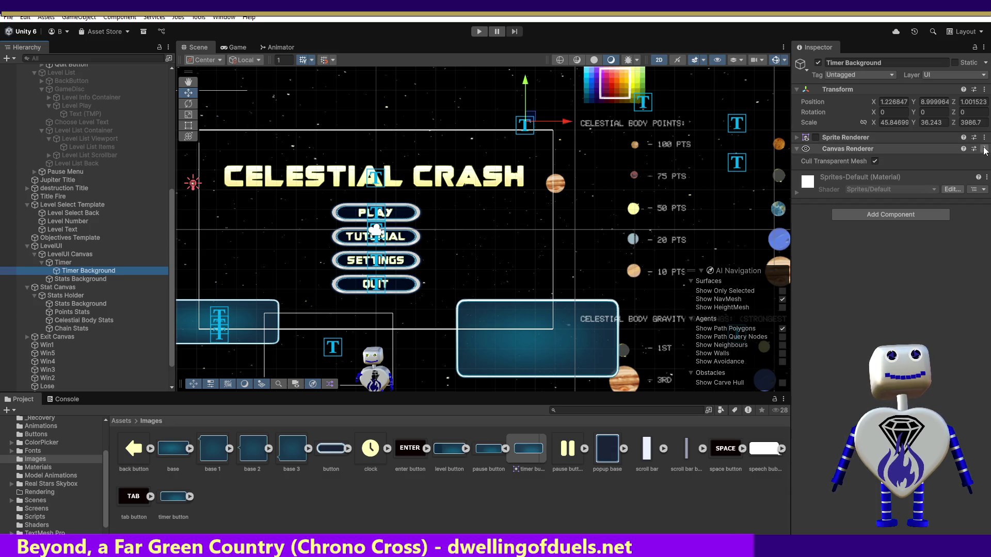
click(983, 138)
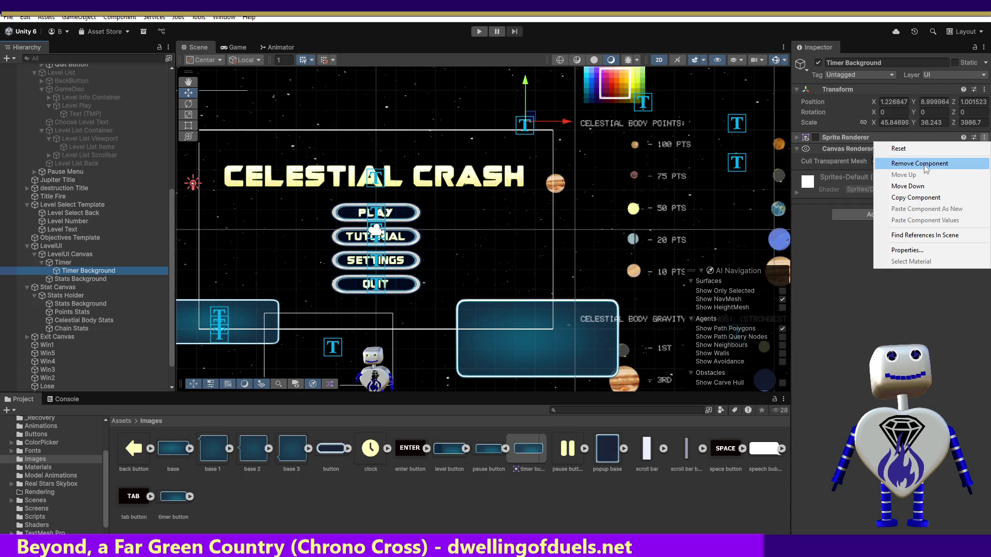
Replace Timer Background's Sprite Renderer and Canvas Renderer with a UI Image component.
click(931, 163)
click(983, 138)
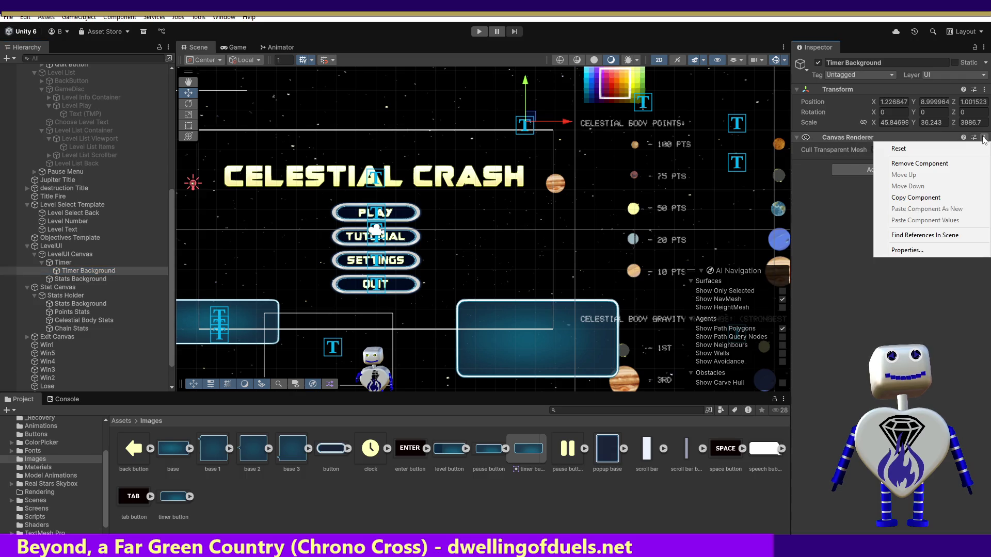
click(929, 164)
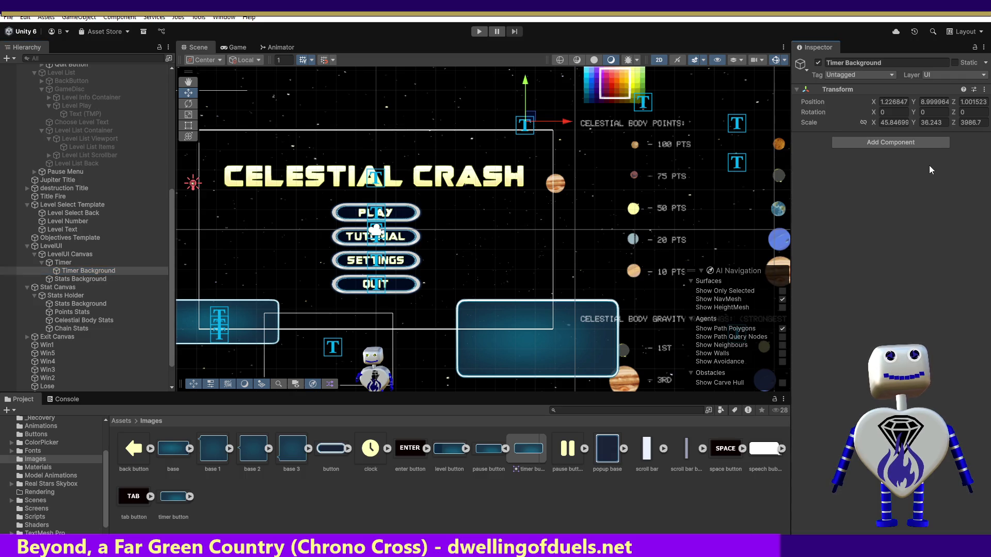
click(857, 141)
click(859, 178)
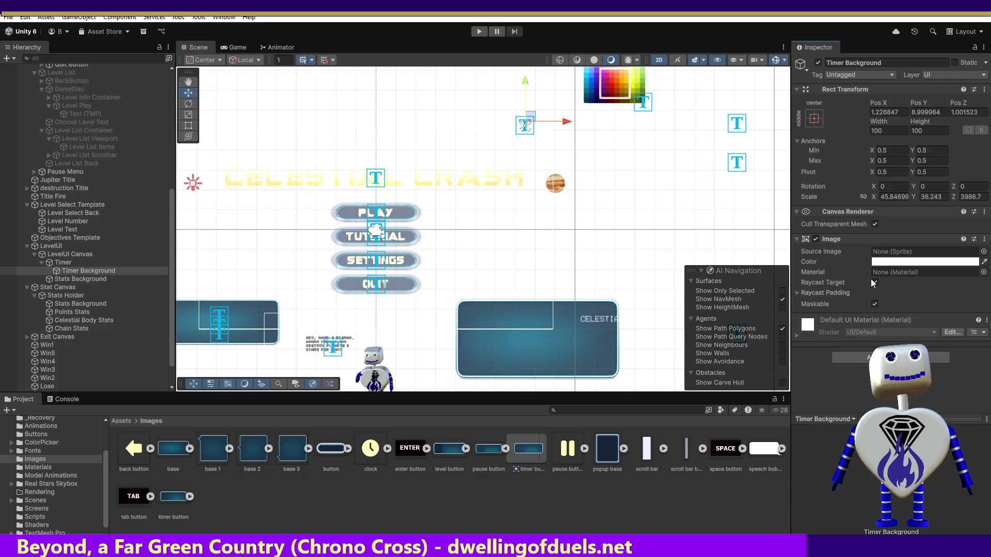
Set Timer Background's Scale X and Scale Y to 1.
click(893, 197)
text(1)
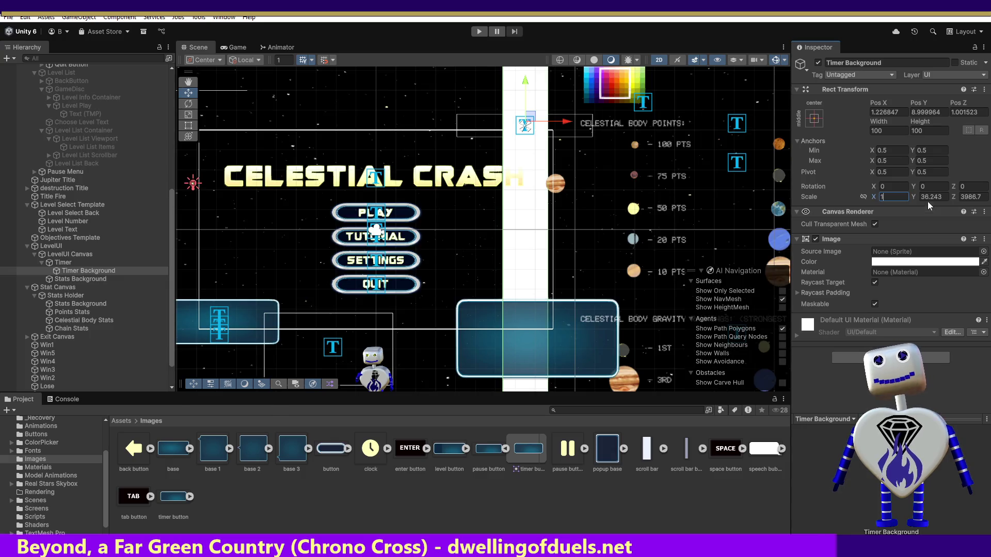
click(934, 197)
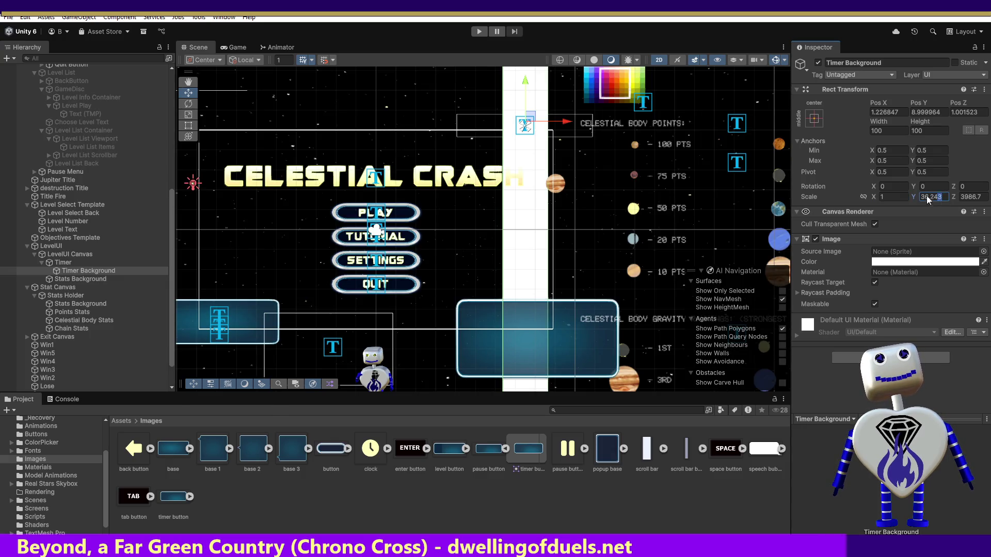
text(1)
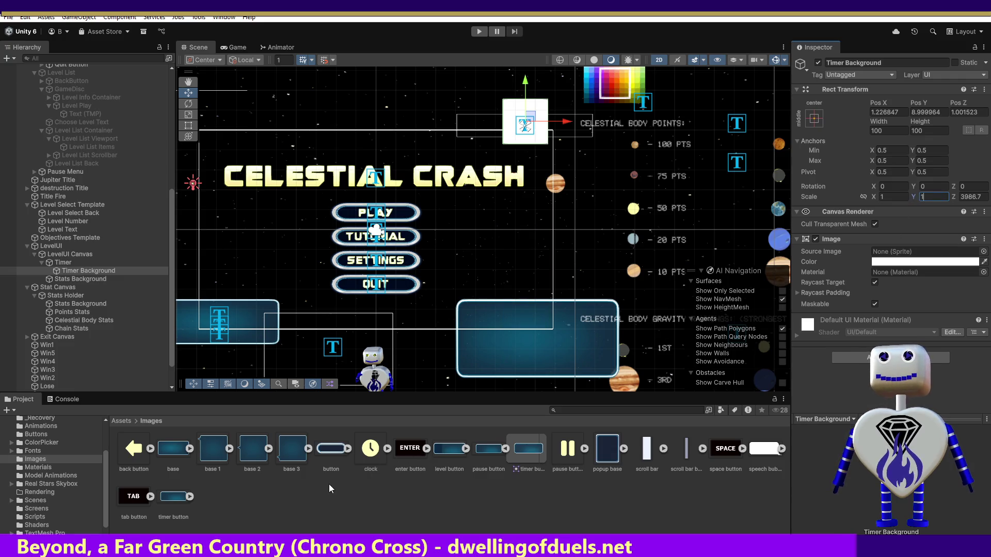
Assign the timer button_0 sprite as the Image's Source Image and set Scale Y and Z to 1.
mouse_move(181, 497)
mouse_down()
mouse_move(388, 444)
mouse_move(909, 253)
mouse_up()
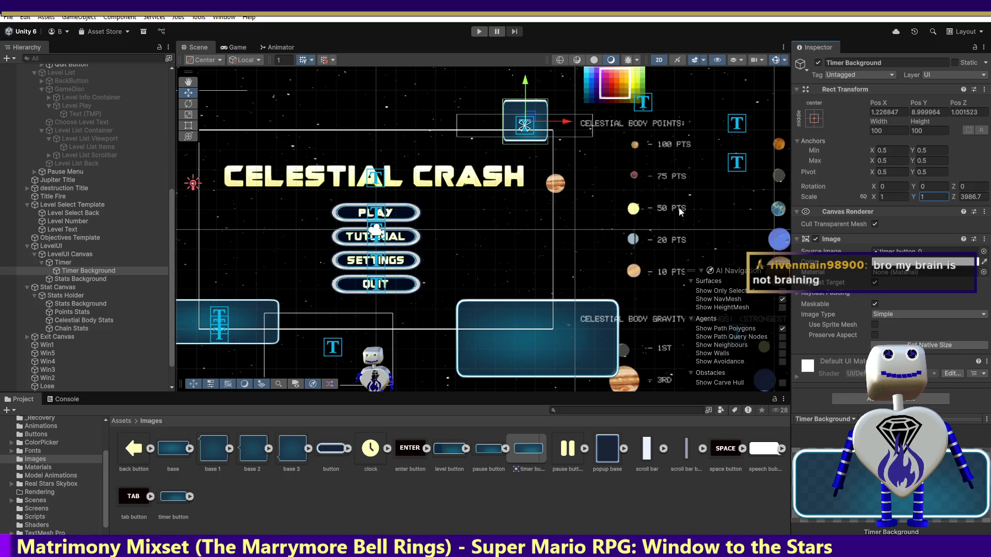
click(923, 197)
text(1)
key(Tab)
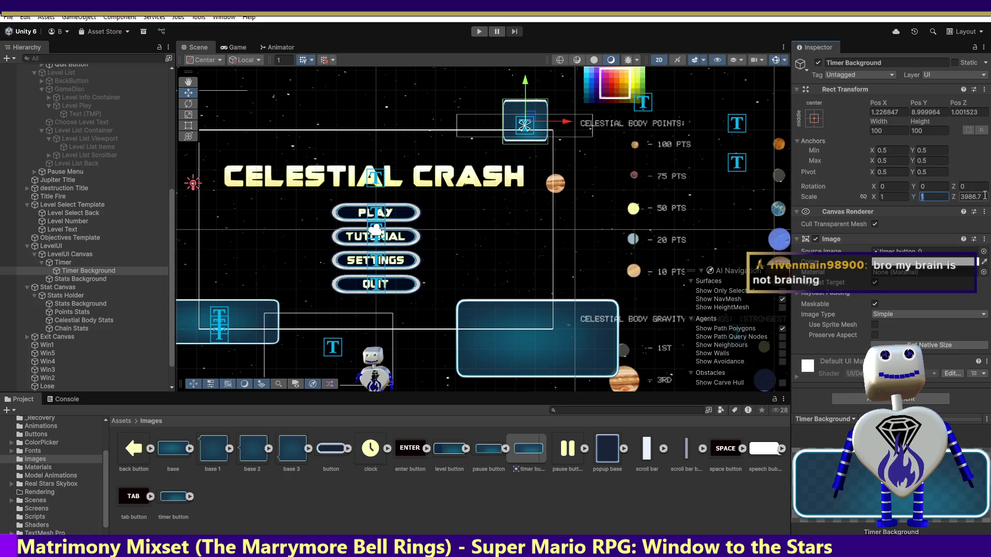
text(1)
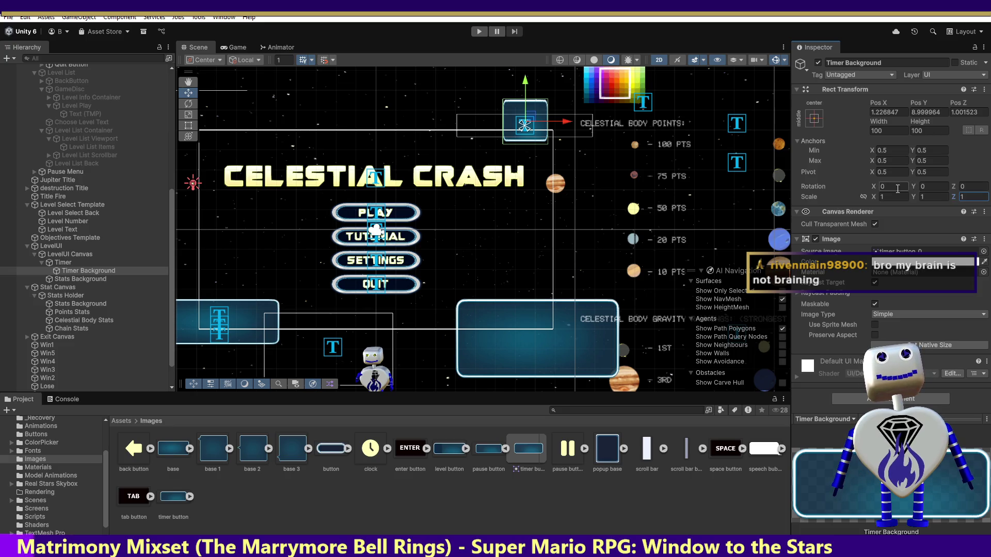
Set Timer Background's Scale X to 2, keeping Scale Y at 1.
click(927, 195)
text(.5)
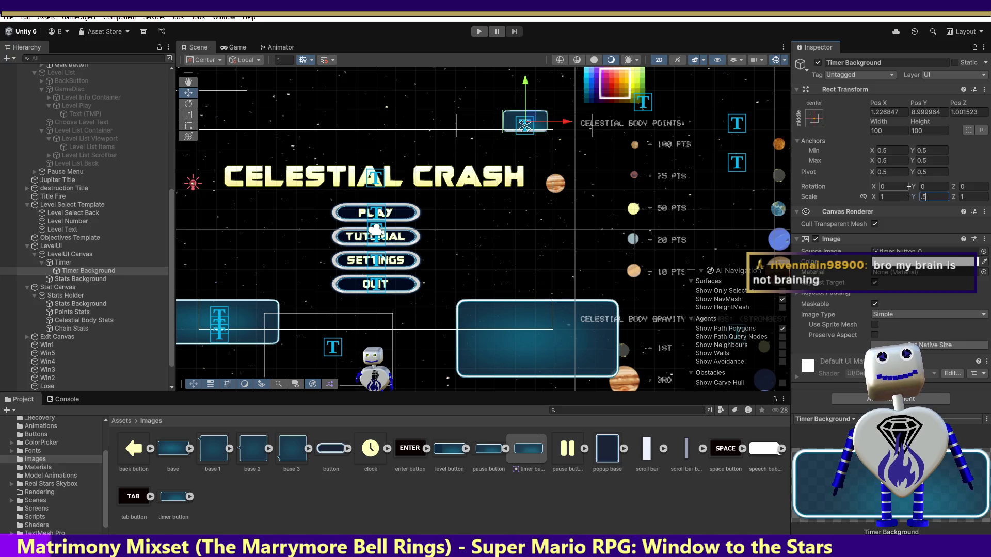
key(BackSpace)
key(BackSpace)
text(1)
click(878, 197)
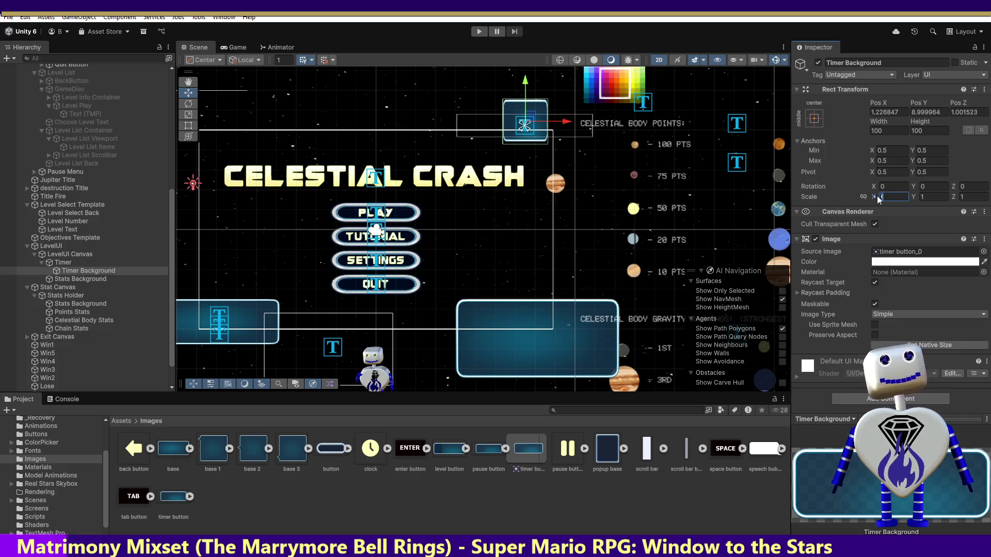
text(2)
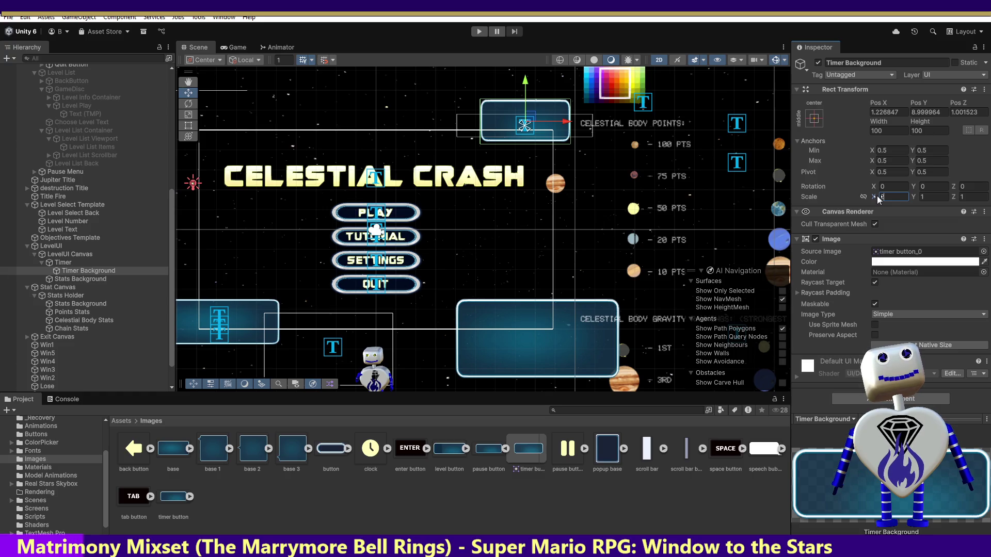
Set Timer Background's Rect Transform Scale X to 2 and Scale Y to 0.5.
drag(881, 198, 907, 195)
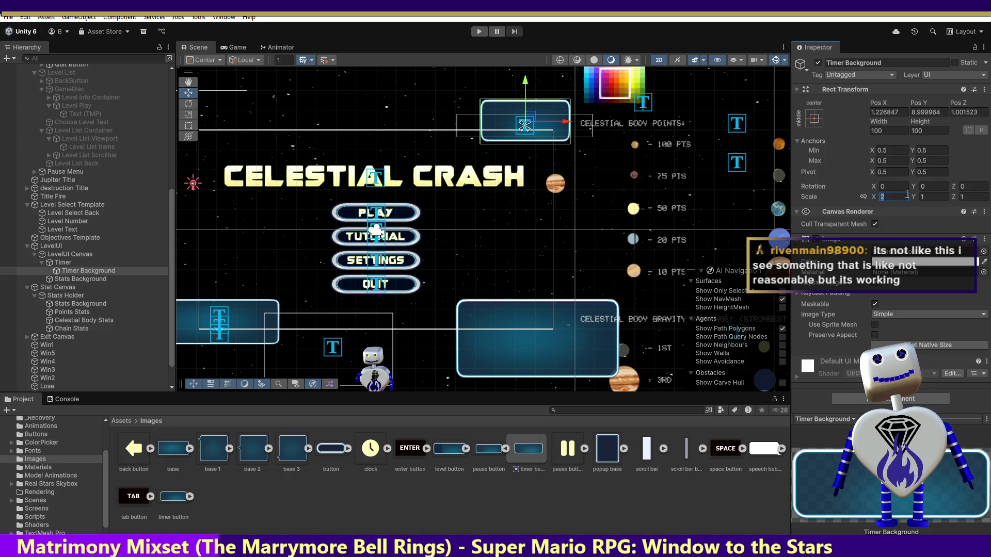
text(3)
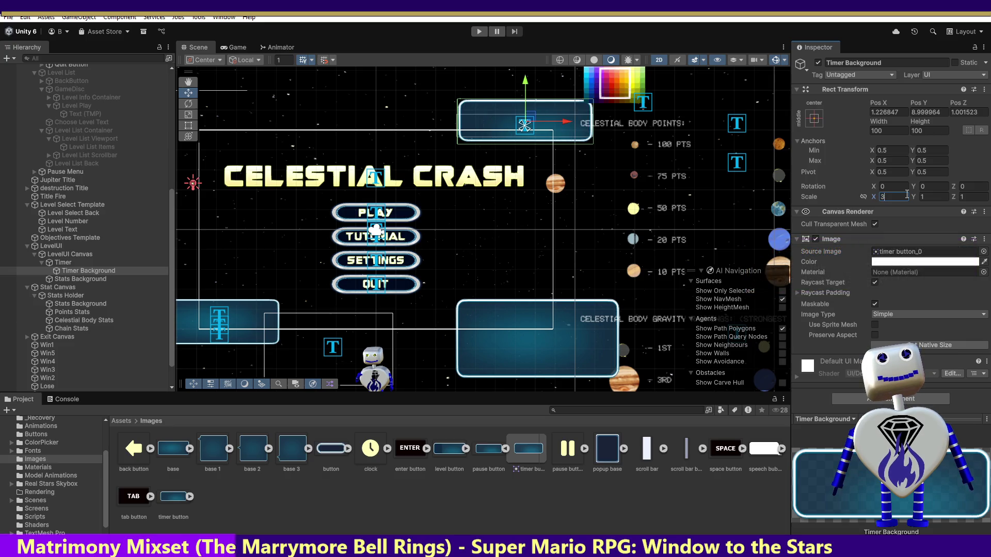
key(Tab)
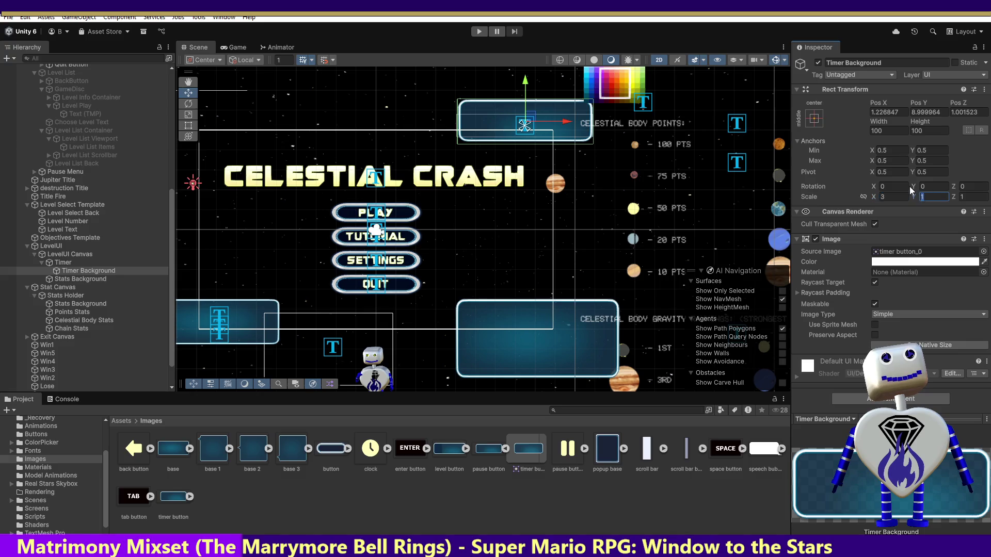
text(.5)
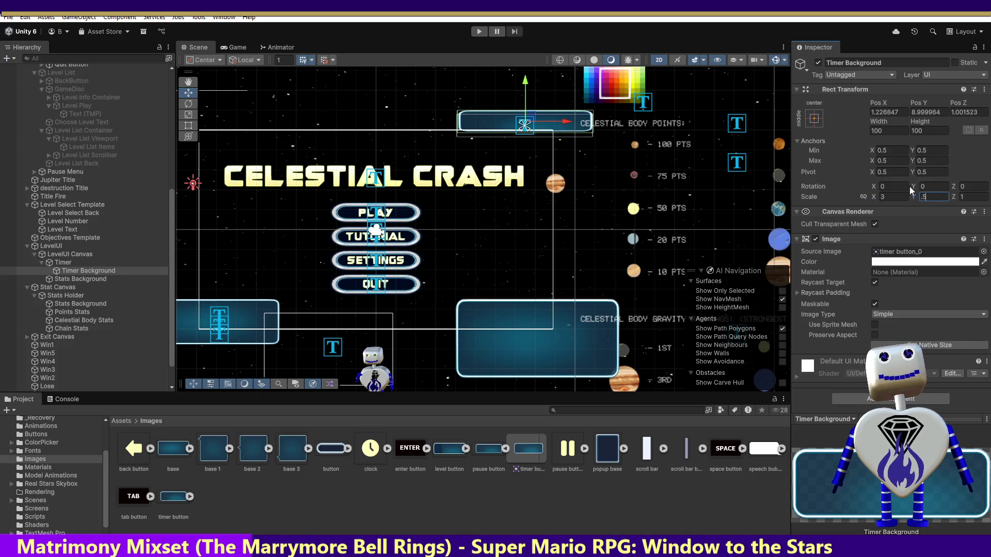
click(881, 198)
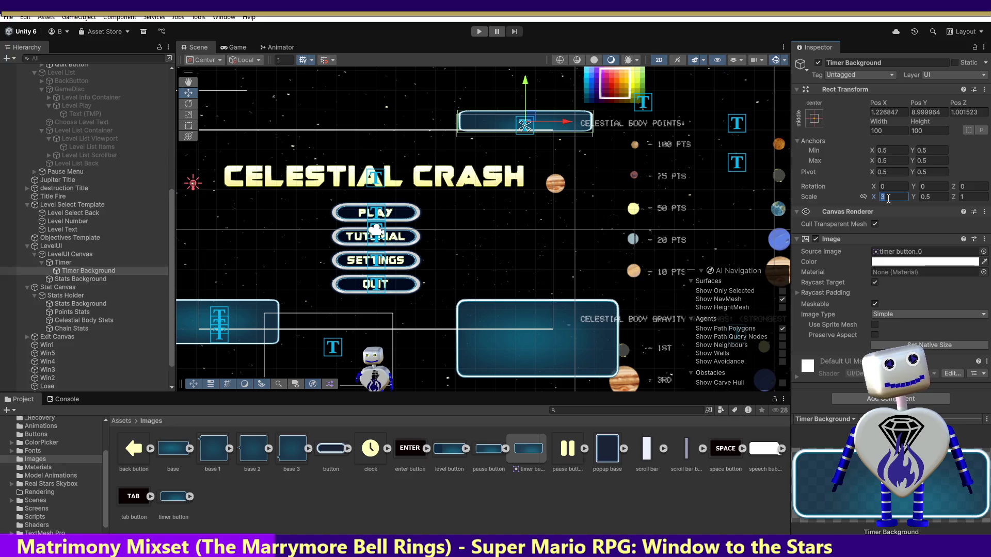
text(2.)
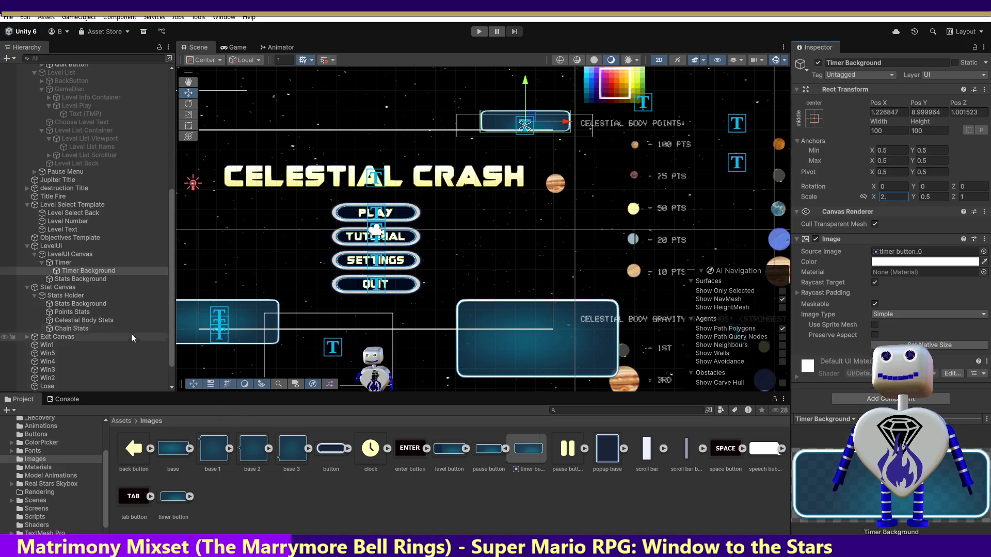
click(55, 262)
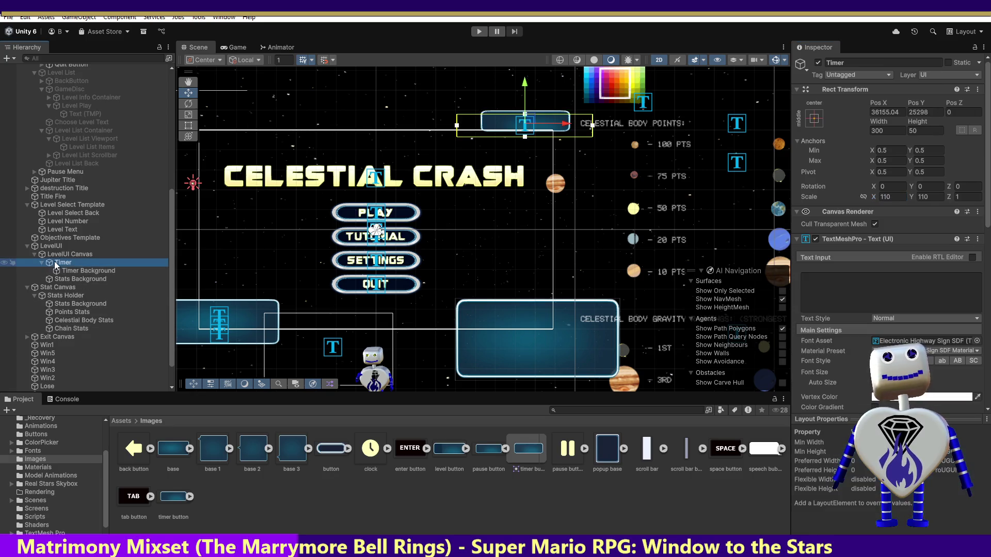
Give the Timer text the Guardians SDF Original font and enter play mode.
click(977, 341)
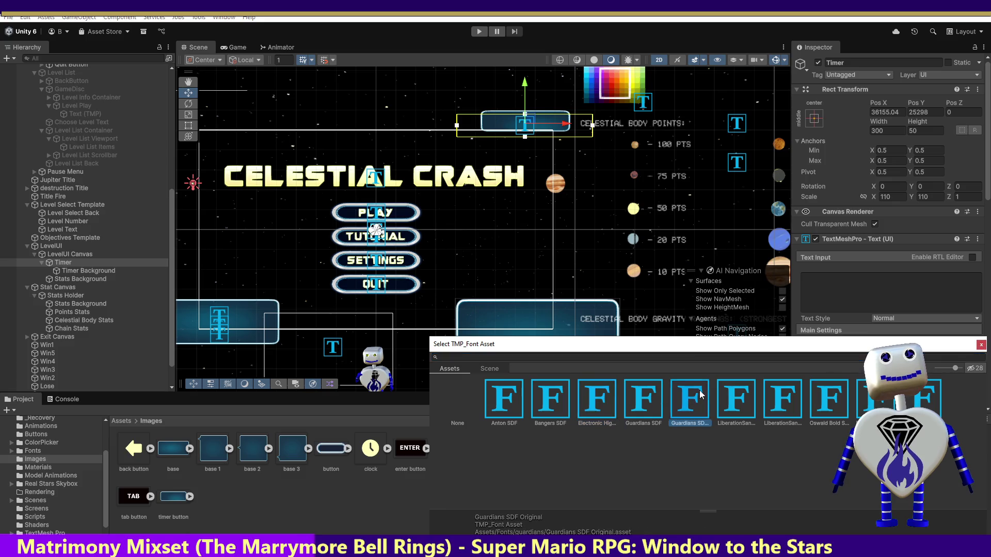
click(981, 344)
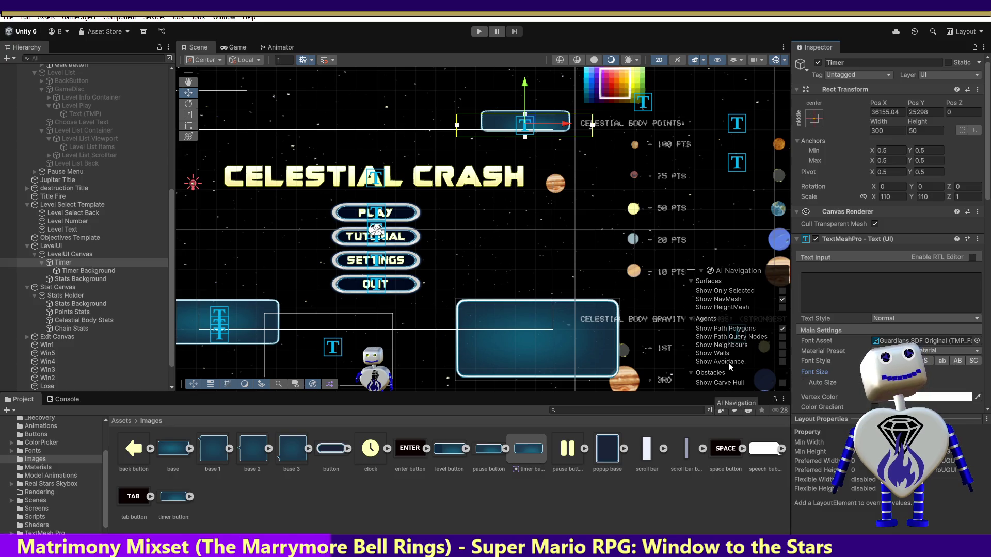
click(479, 32)
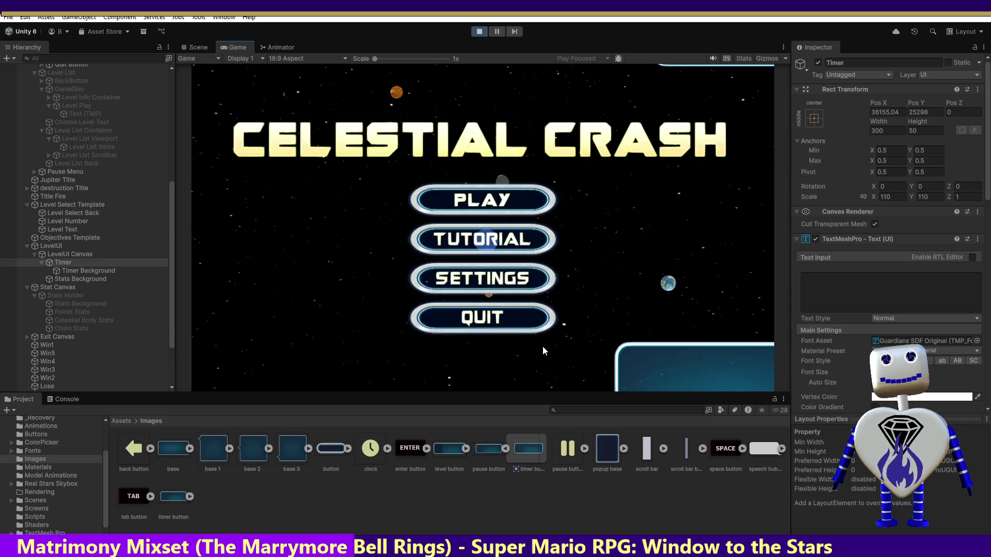
Play-test level 1 from the title menu's level list, then stop the game.
click(484, 206)
click(484, 213)
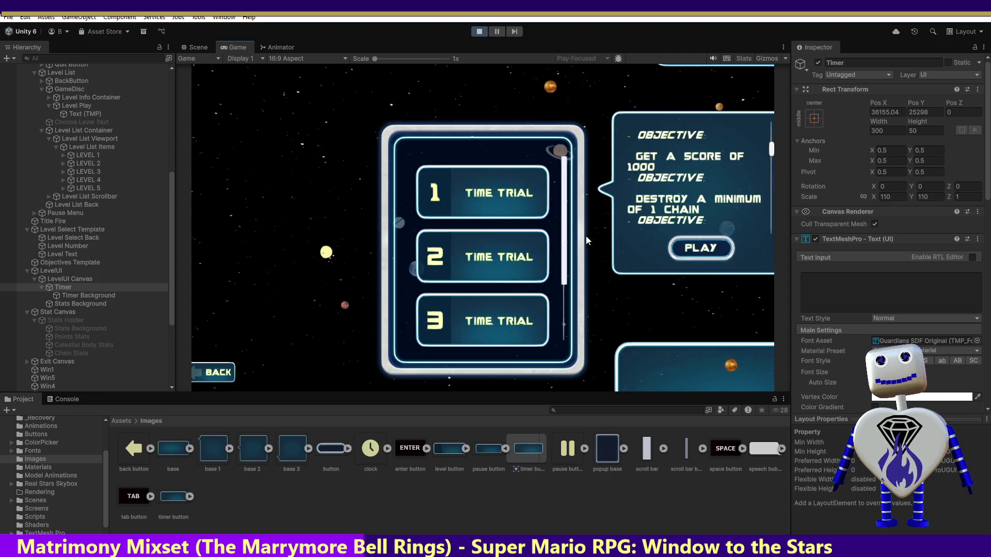
click(702, 246)
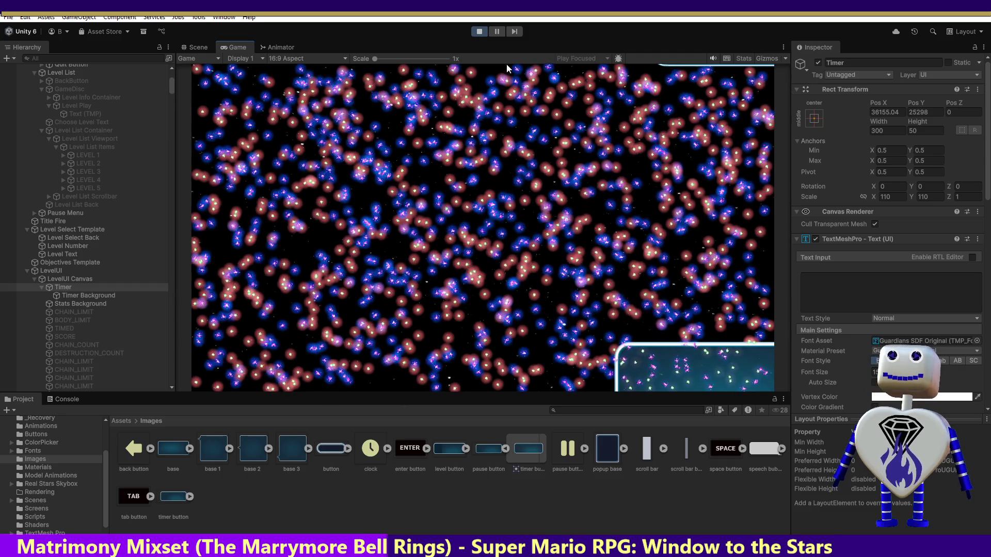
click(480, 32)
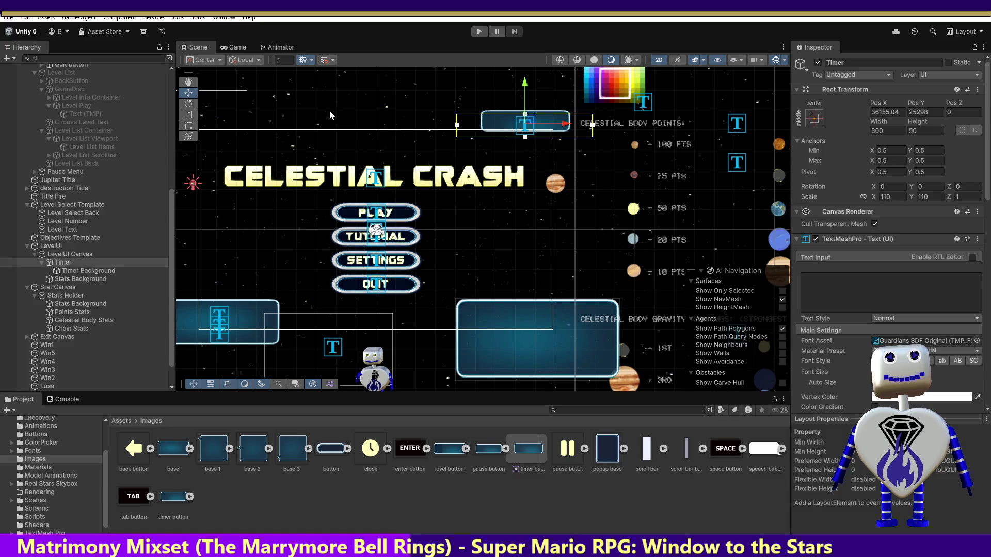
Restart the game, choose and play level 2, then stop play mode.
click(480, 32)
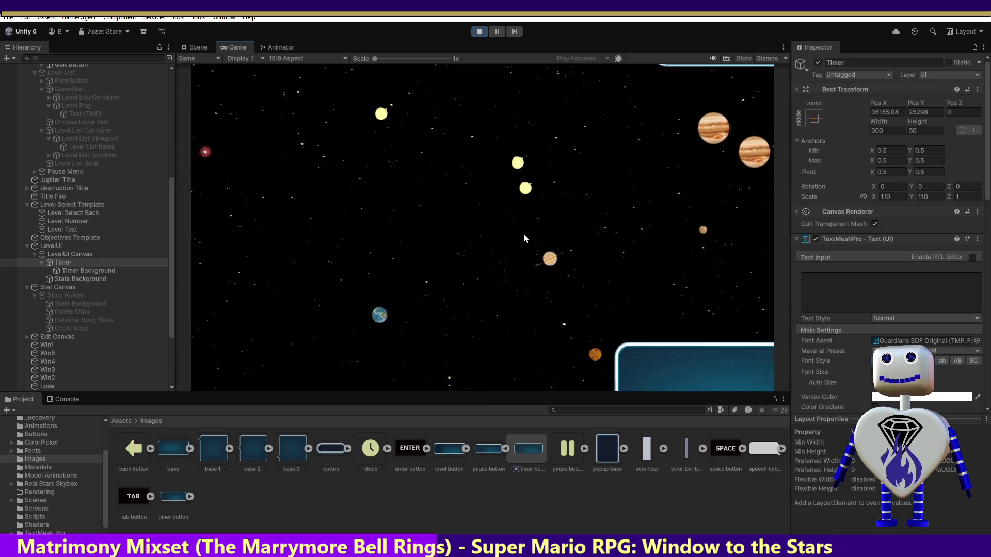
click(487, 210)
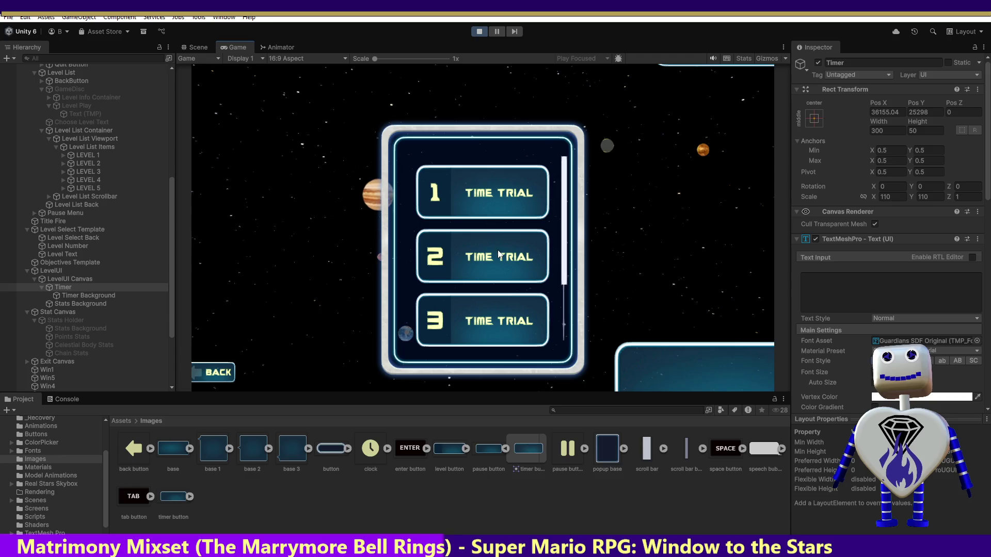
scroll(564, 245, down, 3)
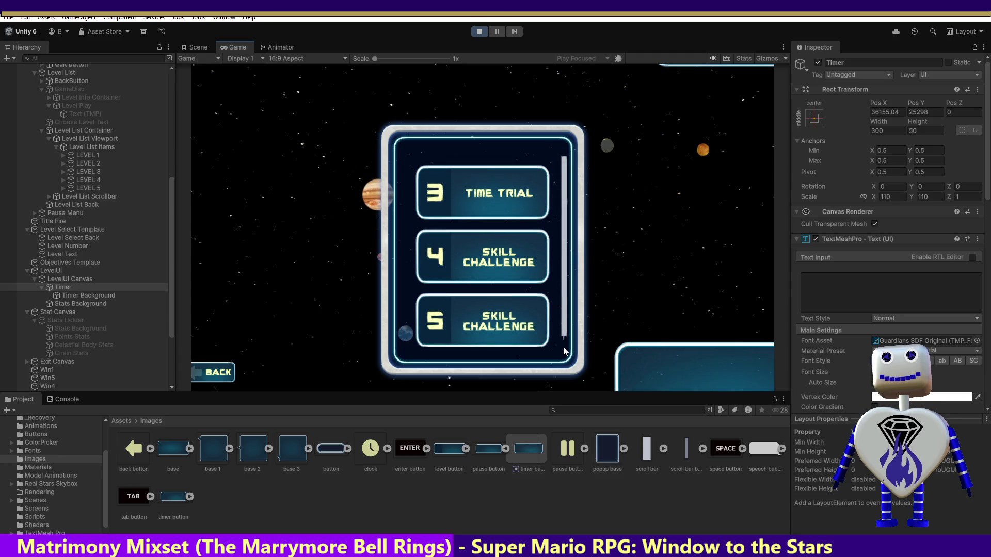
scroll(564, 245, up, 4)
scroll(564, 245, up, 3)
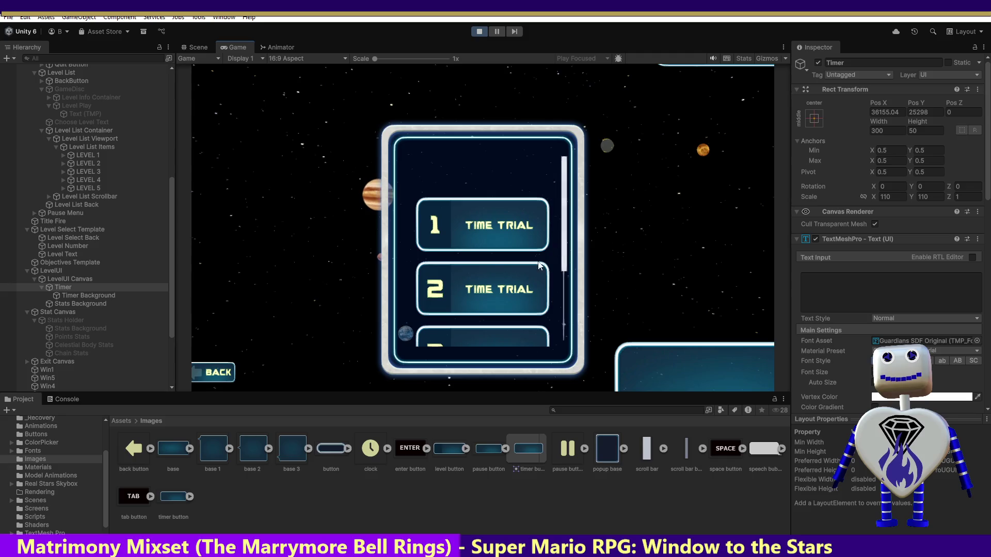
click(454, 289)
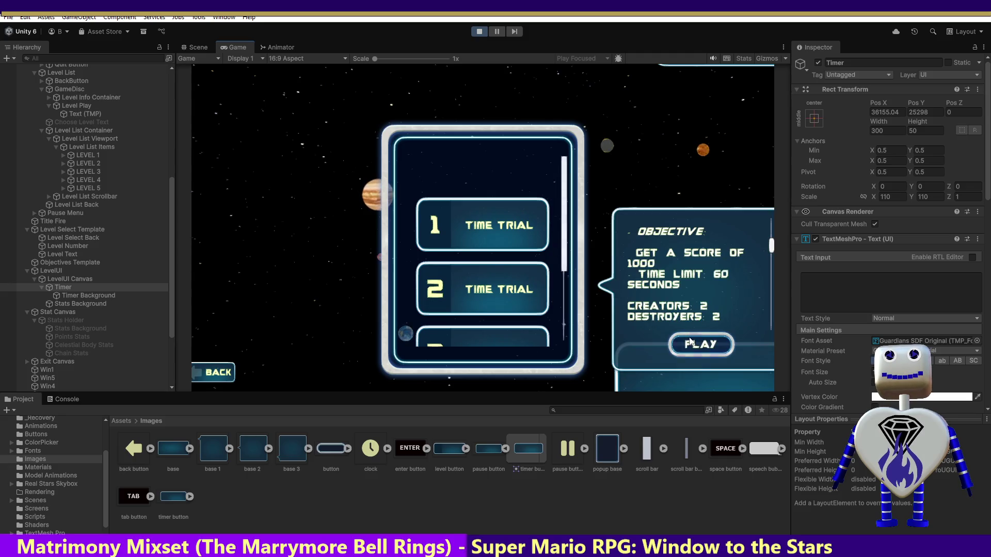
click(691, 341)
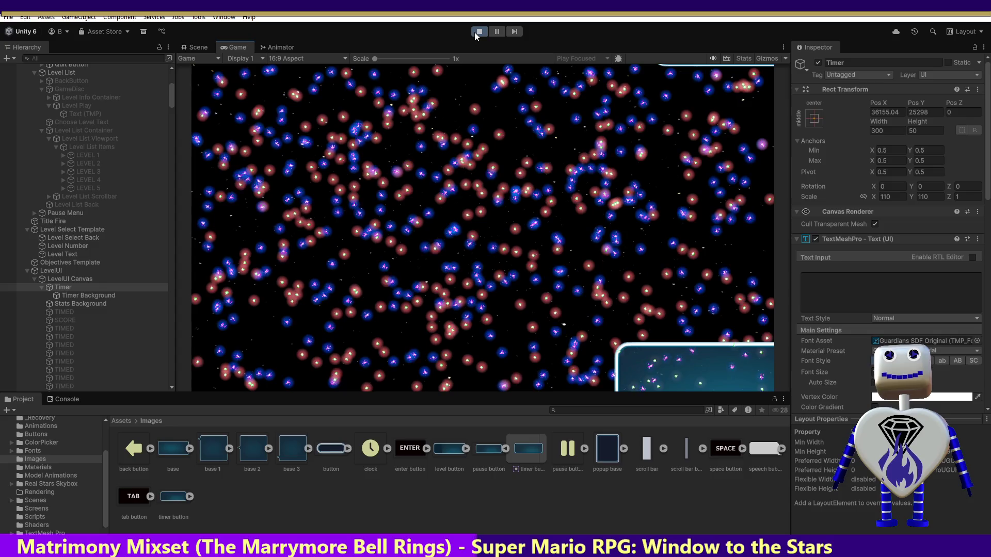
click(476, 31)
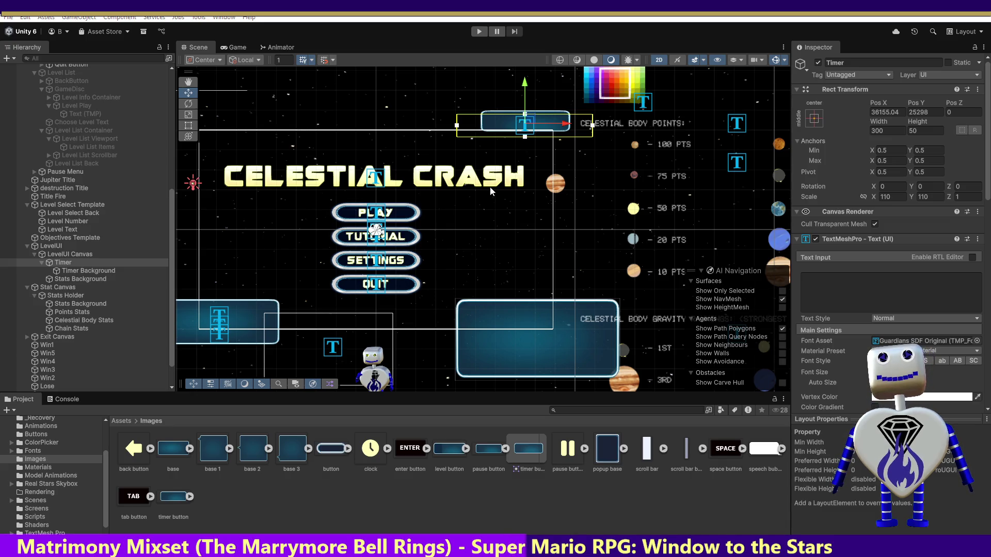
Revert line 263 of MainController.cs to AddLevelSettingValue(2, 2, 0, 0, 0, 0, 0, 1) and save it.
key(alt+Tab)
click(470, 216)
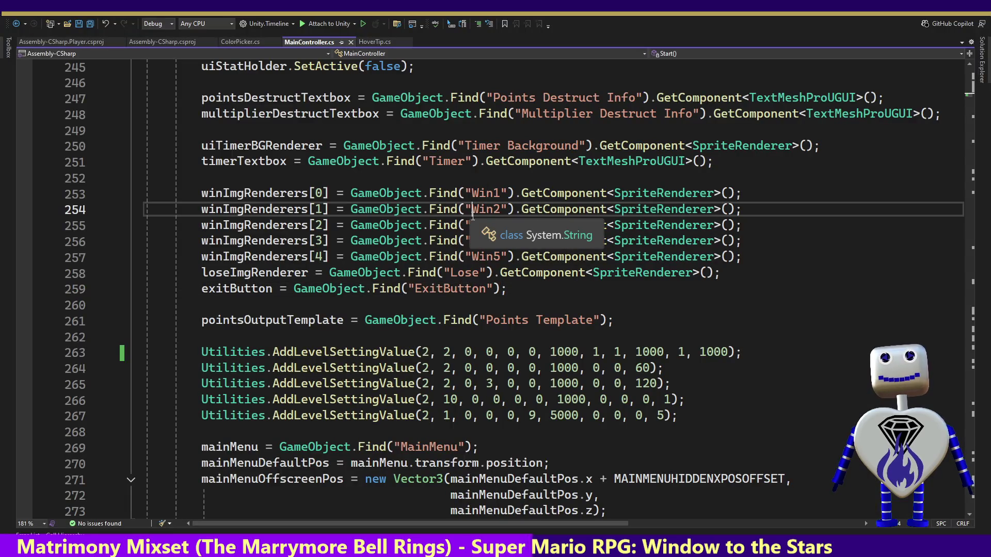
key(ctrl+z)
key(ctrl+z)
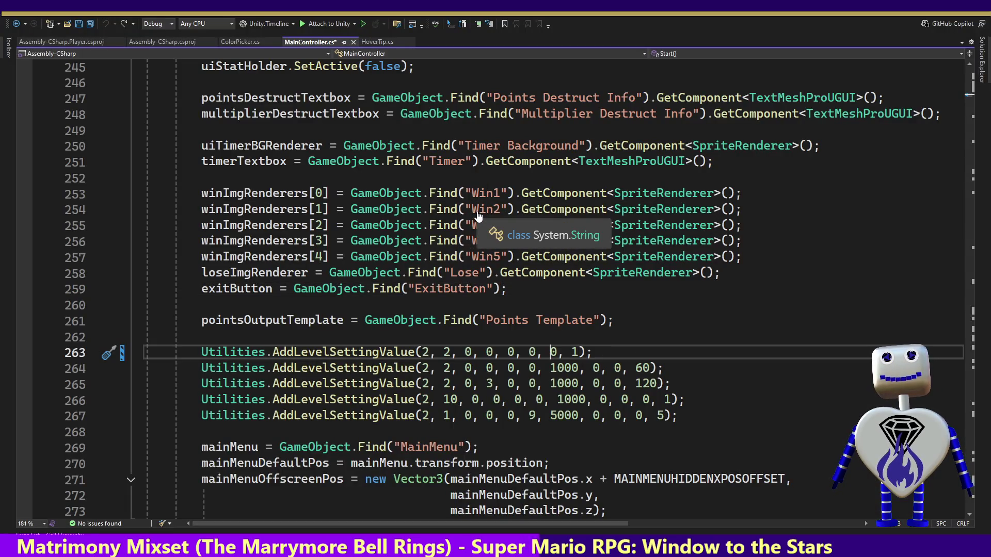
key(ctrl+s)
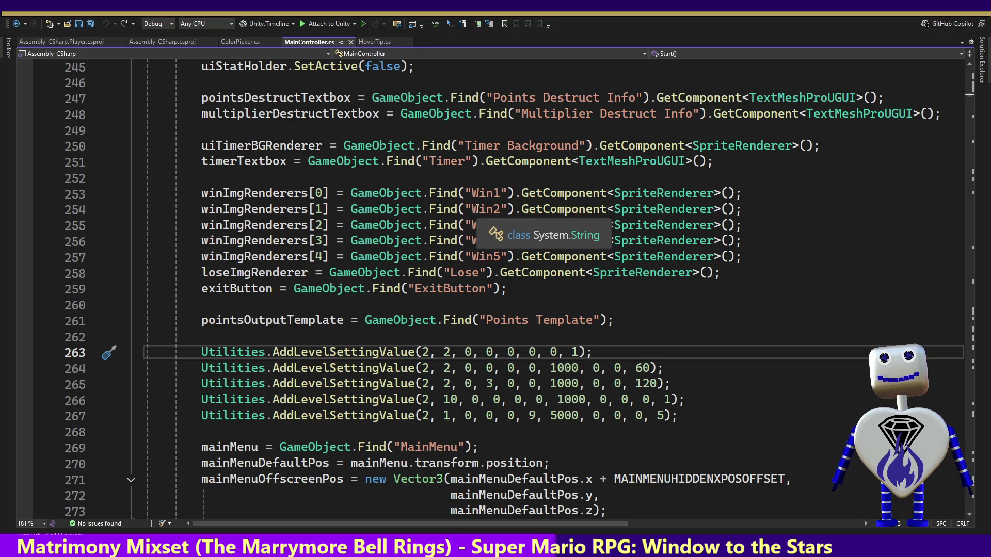
key(alt+Tab)
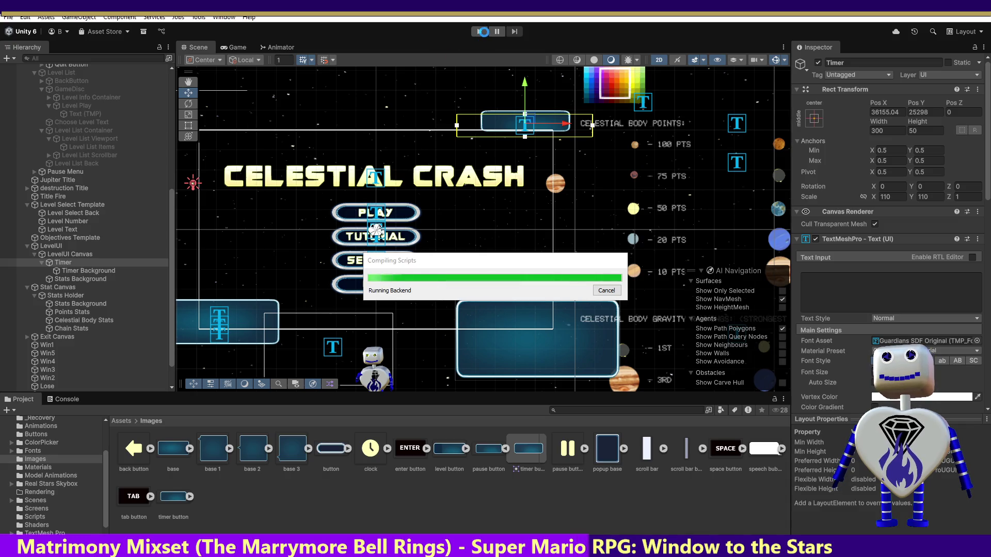
Replay the recompiled game, checking level 1's Skill Challenge objective, then play level 2 and stop.
click(481, 32)
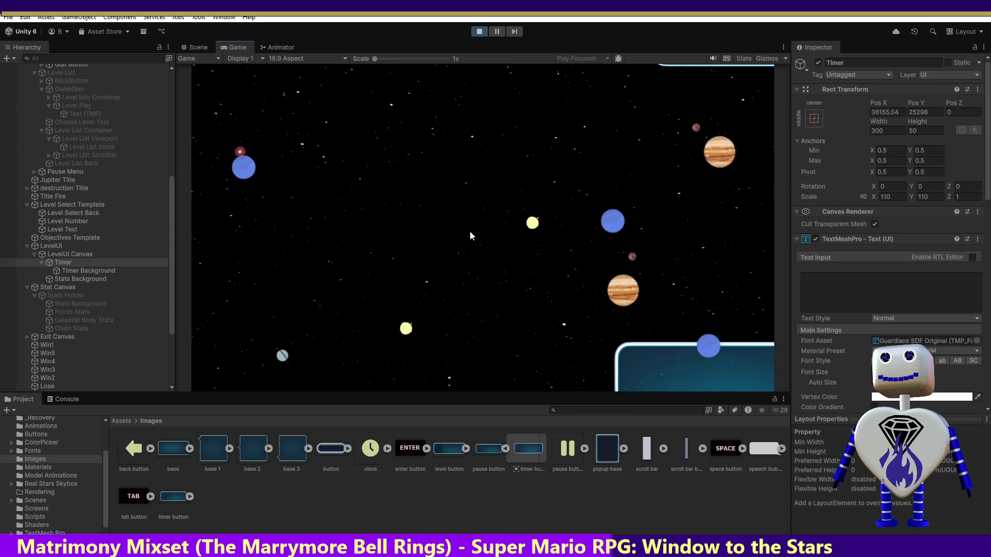
click(471, 211)
click(478, 202)
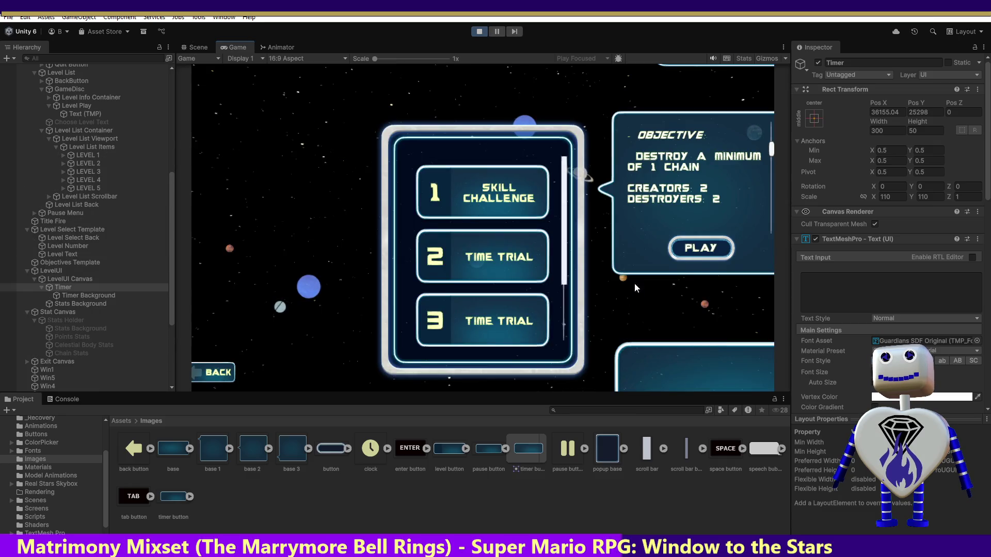
click(532, 257)
click(691, 308)
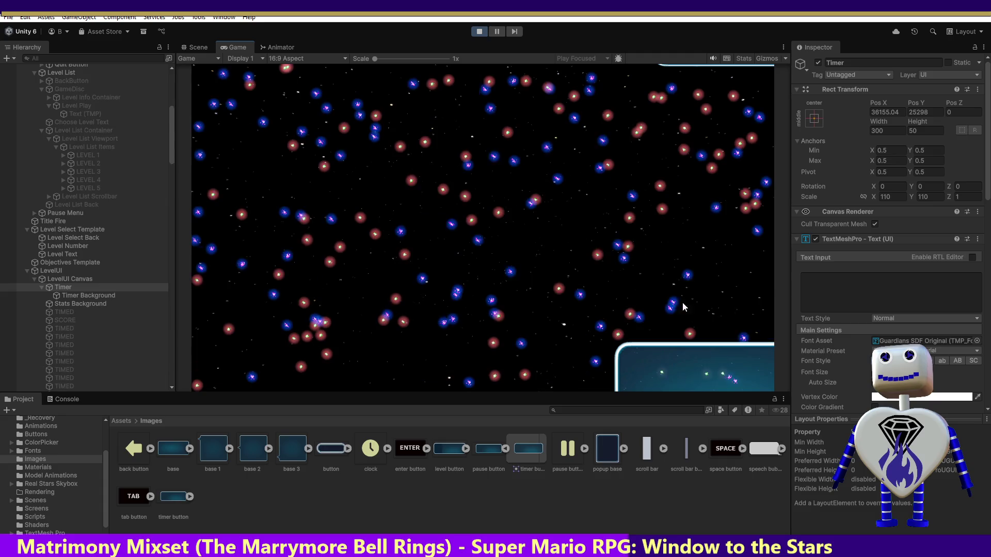
click(479, 31)
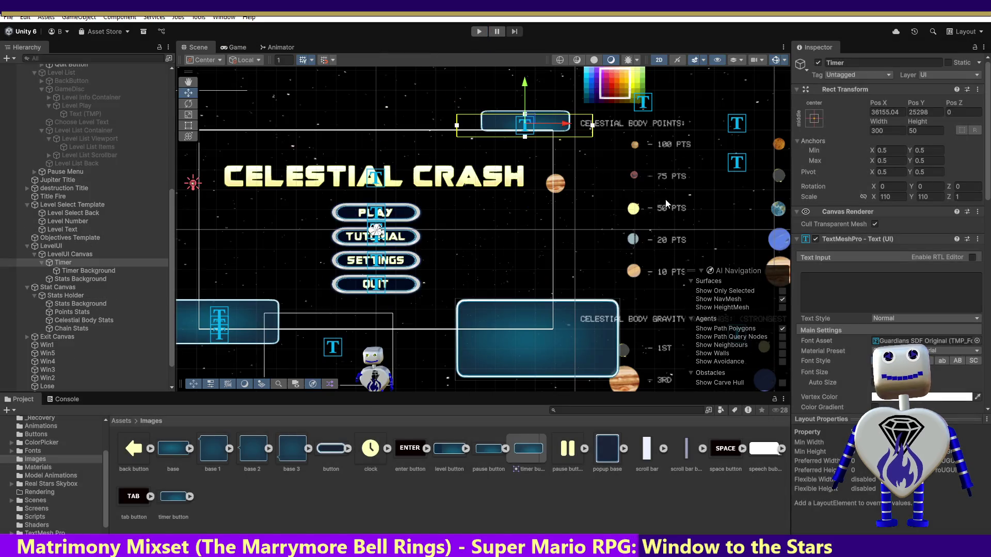
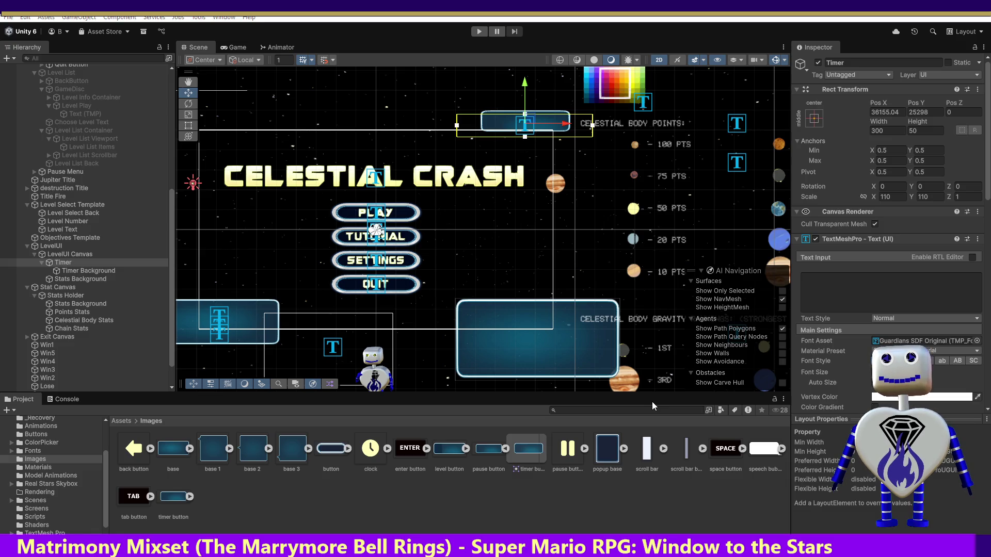
Switch from Unity to Visual Studio, where MainController.cs shows Start()'s level setup calls.
key(alt+Tab)
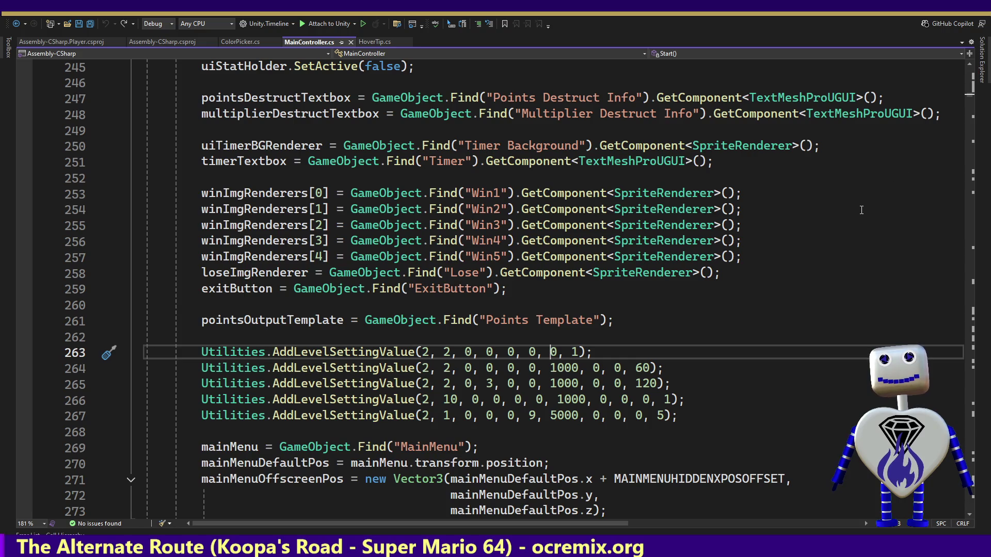
Select the uiTimerBGRenderer and timerTextbox variable names to inspect their declarations.
click(616, 209)
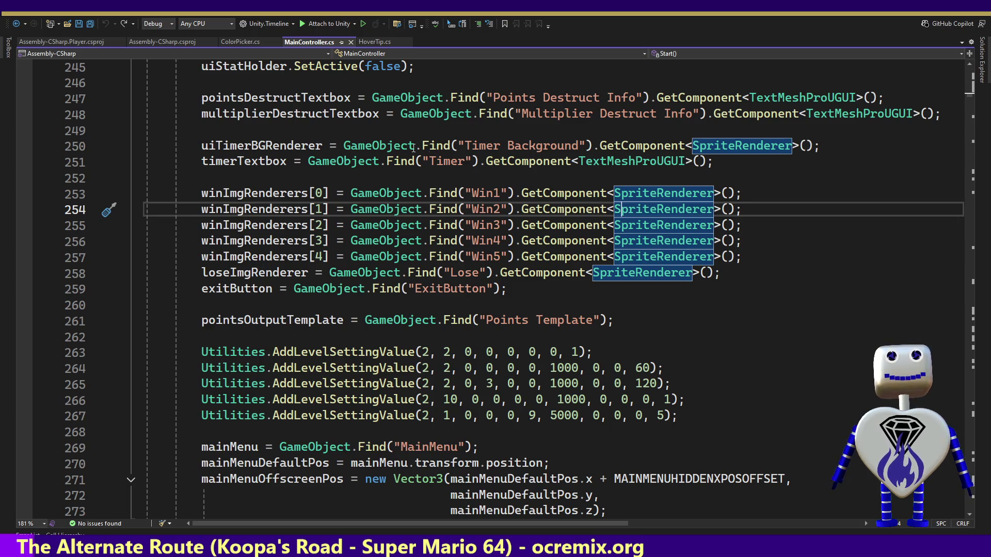
double_click(301, 147)
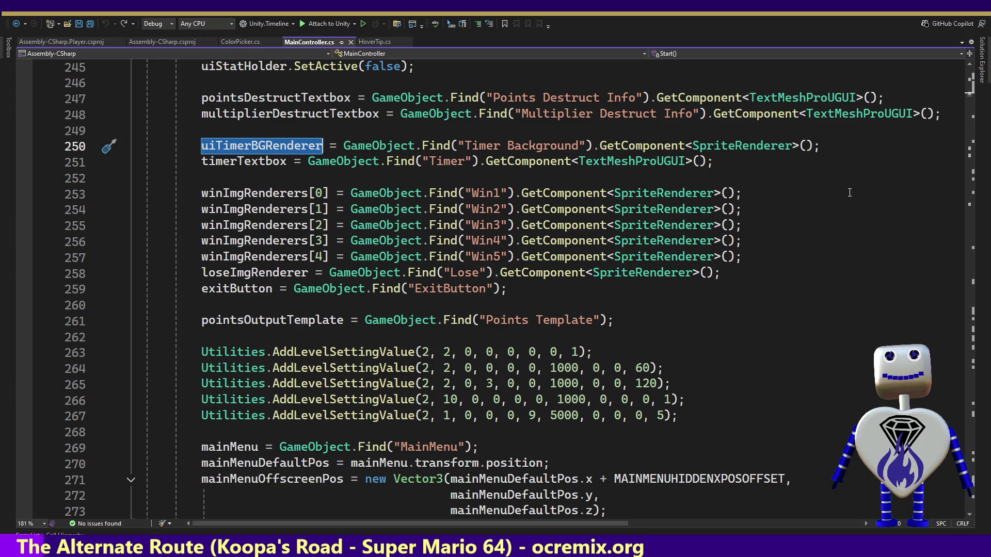
double_click(259, 164)
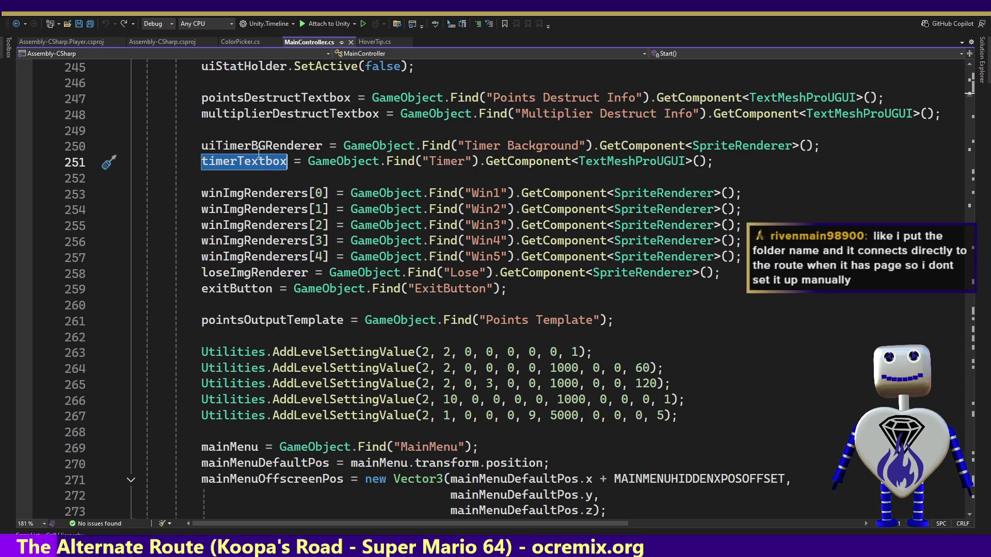
double_click(260, 150)
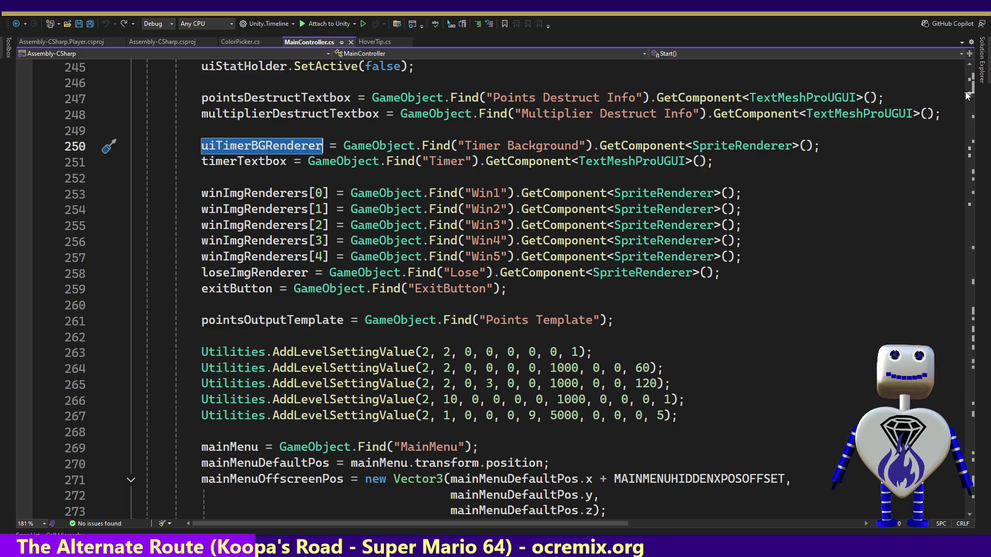
scroll(968, 99, up, 3)
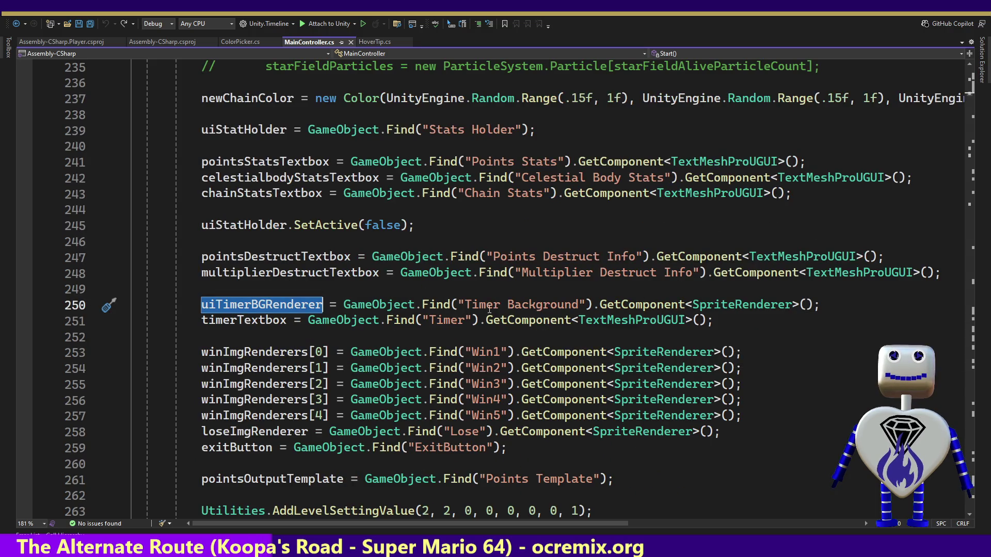
Highlight SpriteRenderer uses, then search the document for uiTimerBGRenderer and open its code actions.
double_click(745, 305)
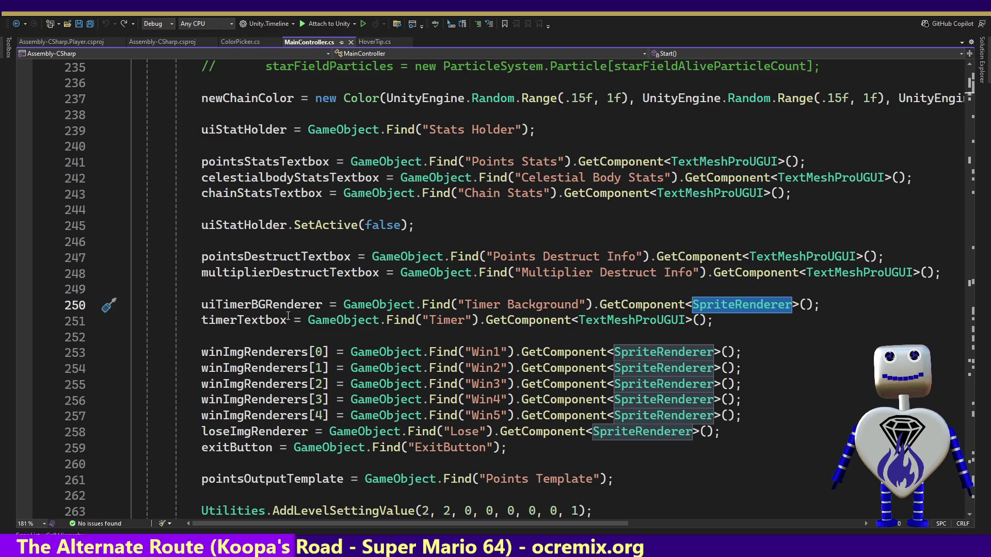
double_click(225, 306)
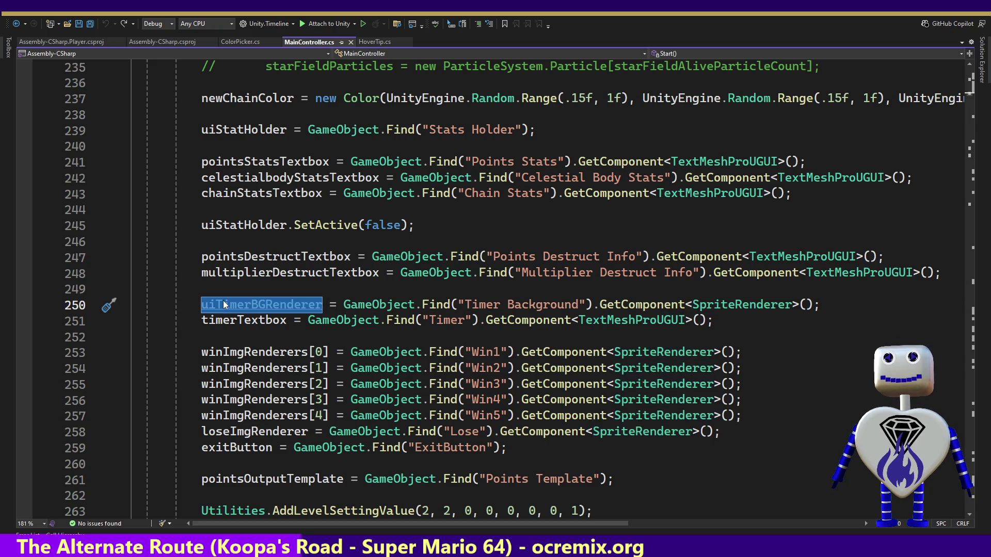
key(ctrl+f)
right_click(209, 305)
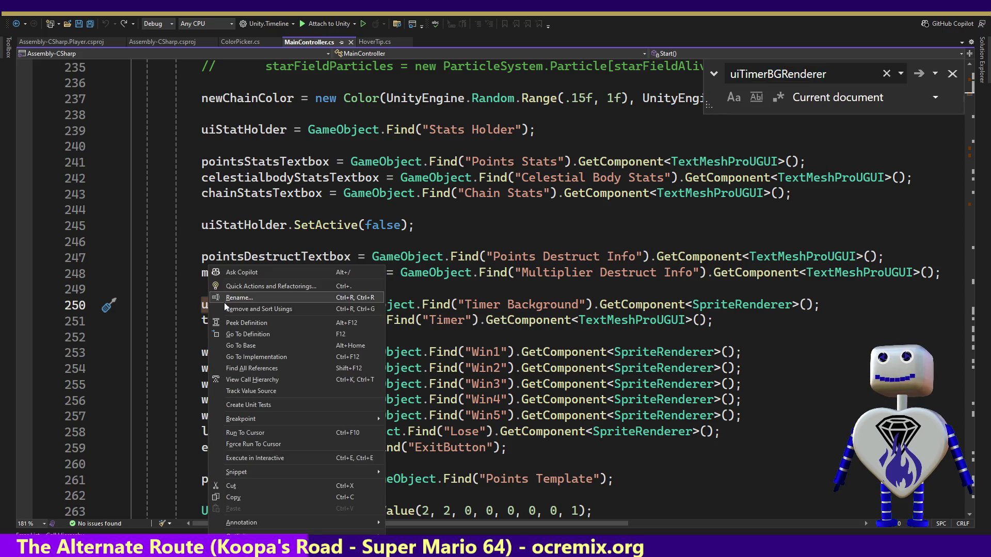
click(279, 368)
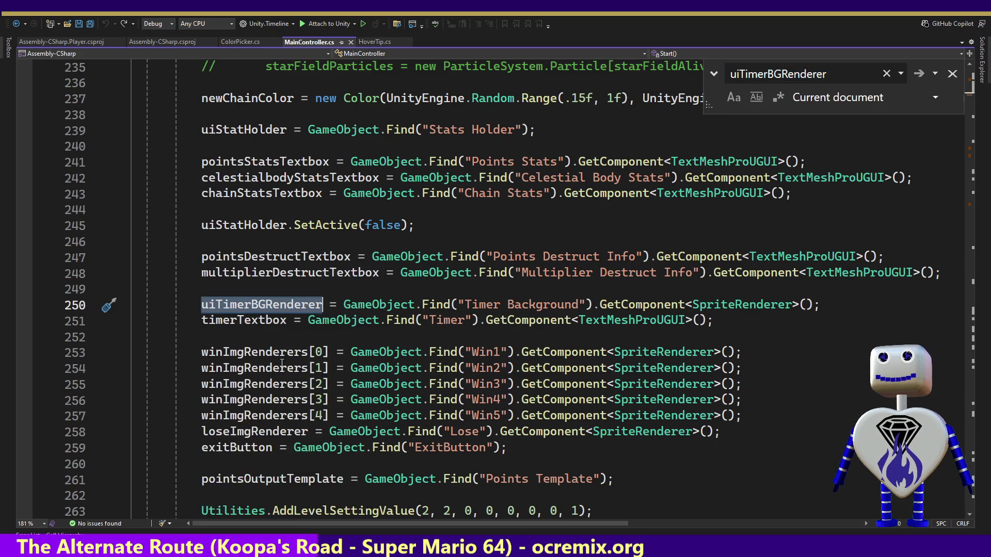
click(132, 441)
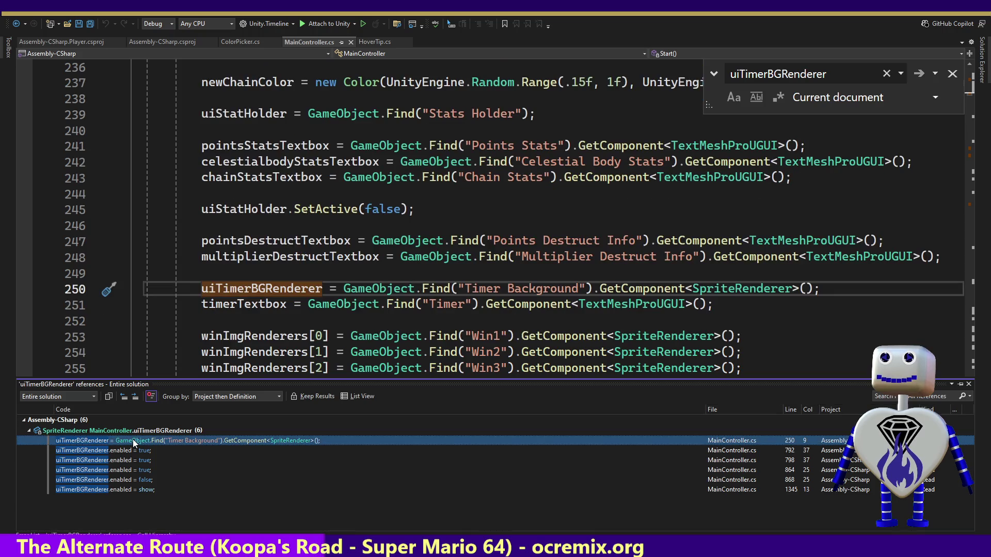
click(133, 450)
click(132, 460)
click(131, 470)
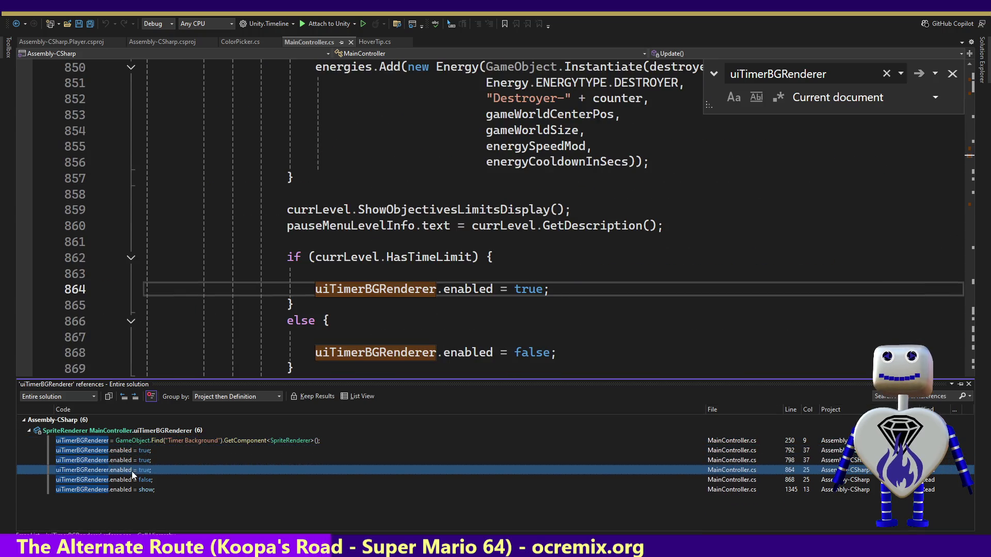
click(132, 480)
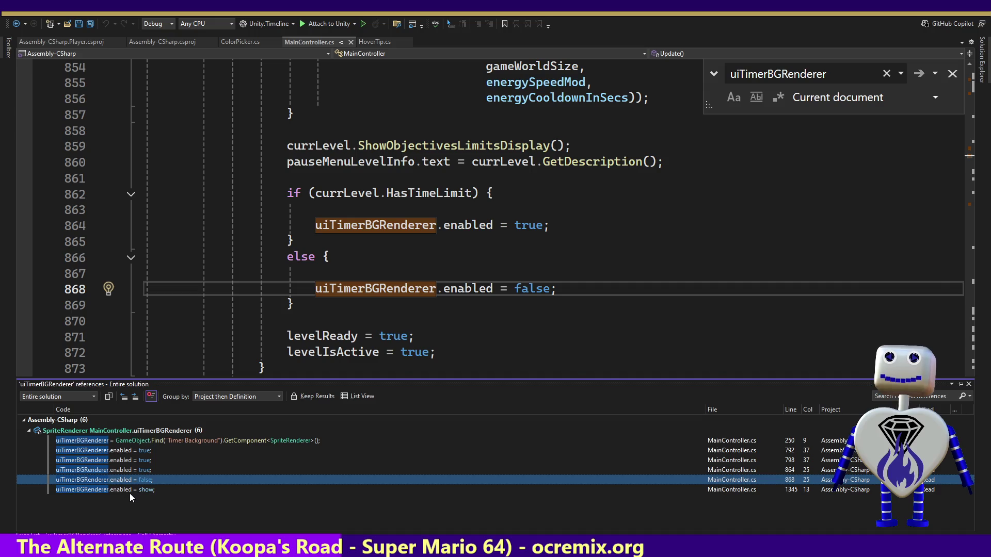
click(129, 491)
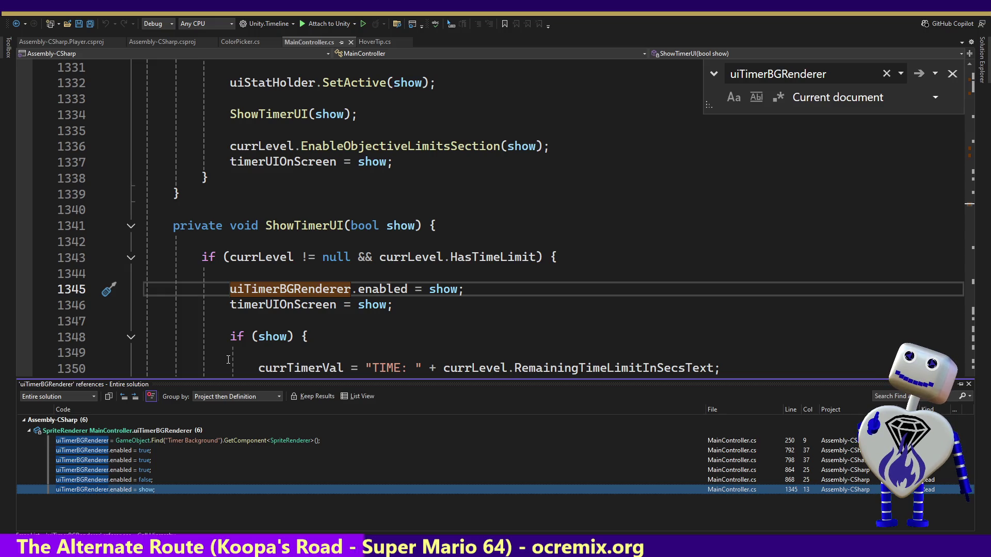
double_click(163, 439)
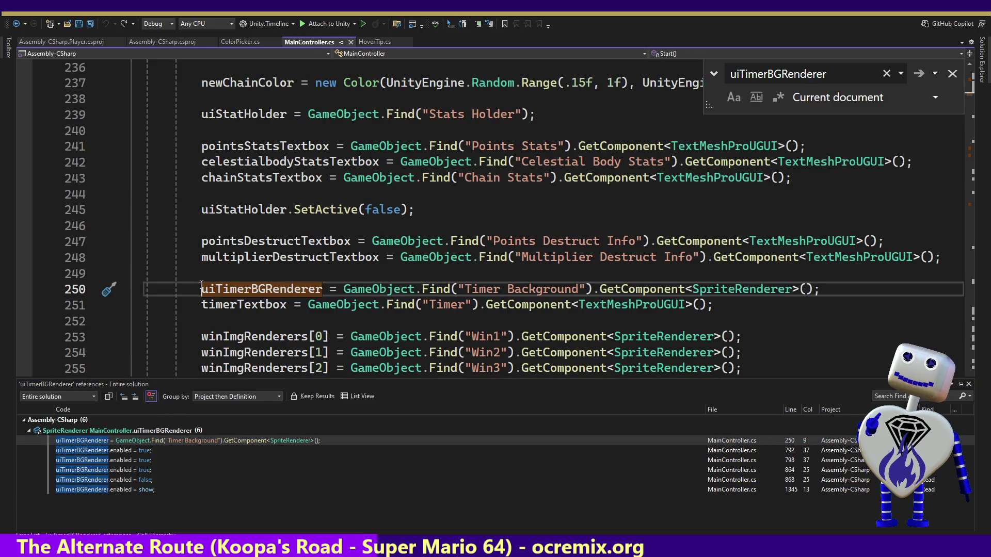
click(201, 285)
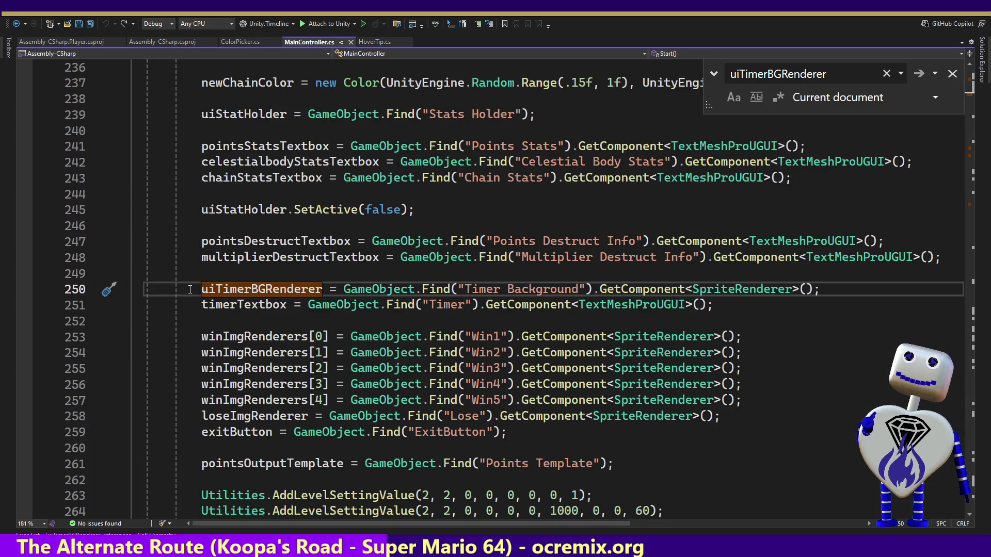
key(ctrl+k)
key(ctrl+c)
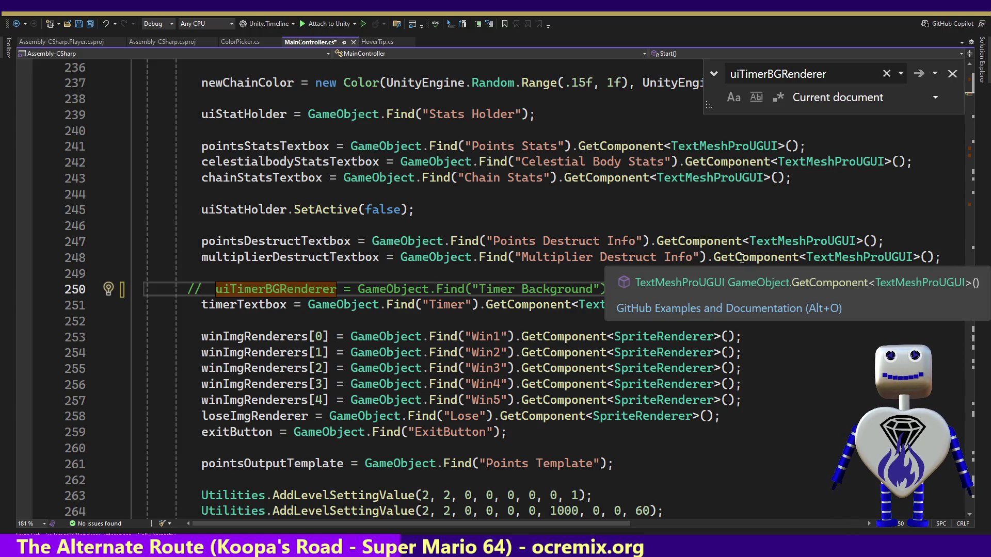
Close the uiTimerBGRenderer search and put the caret on empty line 240.
click(953, 74)
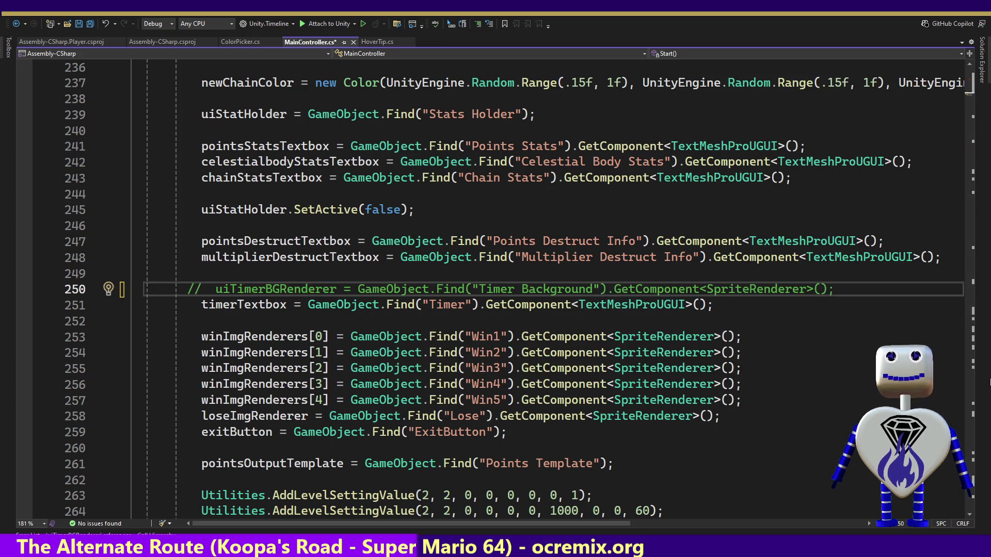
click(897, 128)
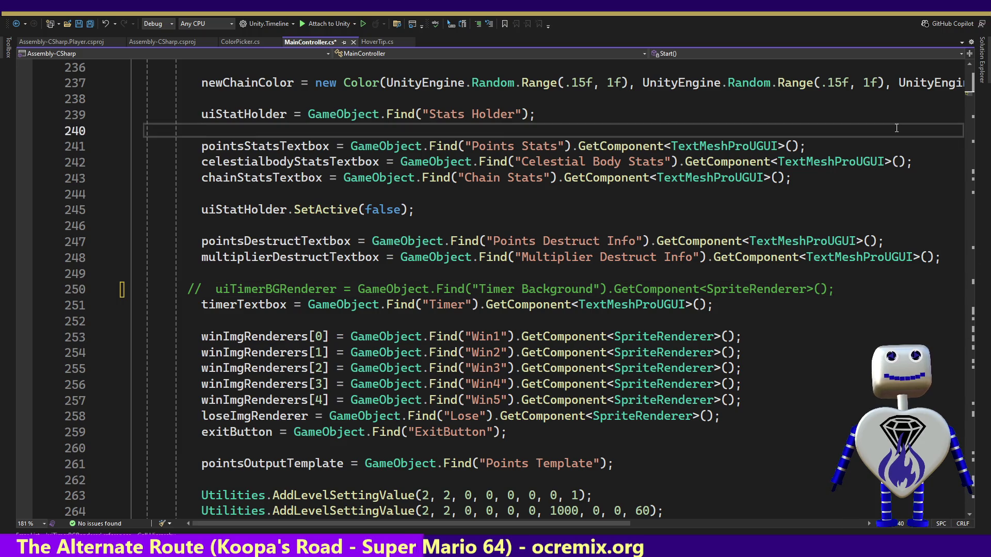
Scroll through Start() in MainController.cs back to the Timer Background lookup on line 250.
key(Up)
key(Up)
key(Up)
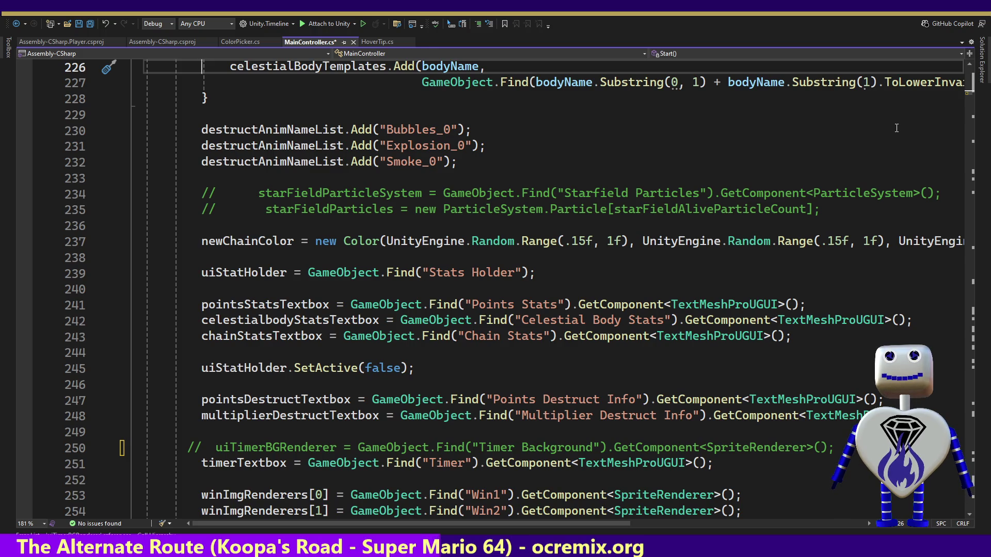
key(Up)
key(Up)
key(Up)
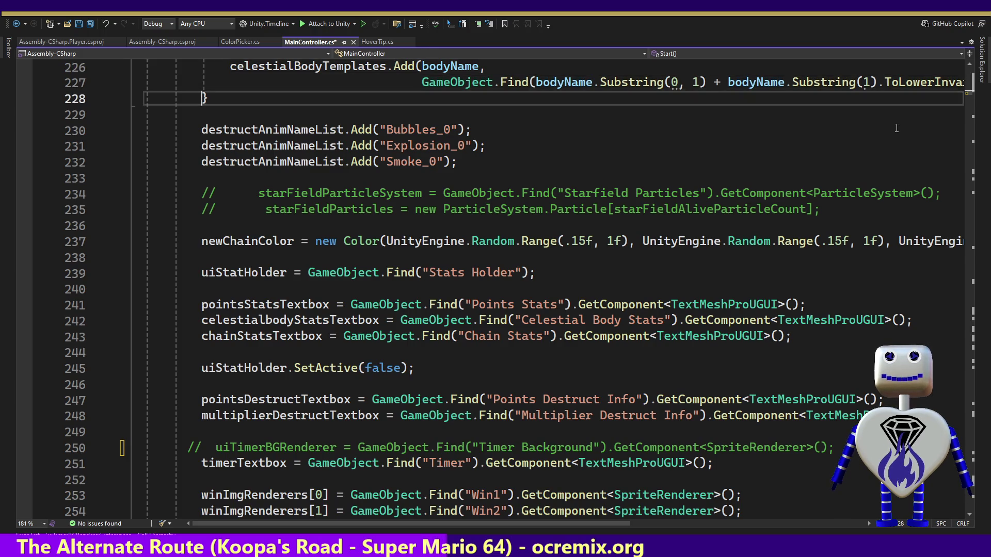
key(Up)
key(Up)
key(Up)
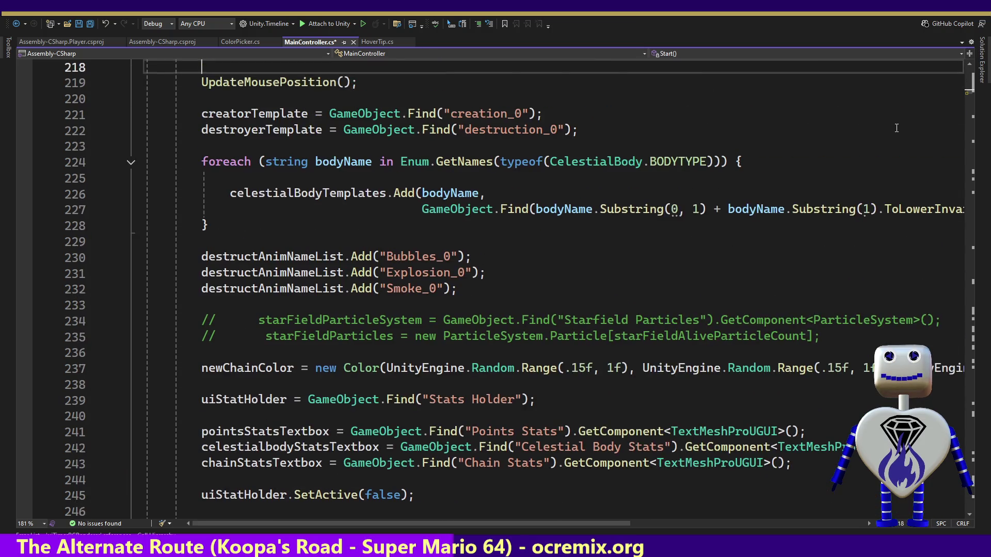
key(Up)
key(Up)
key(Up)
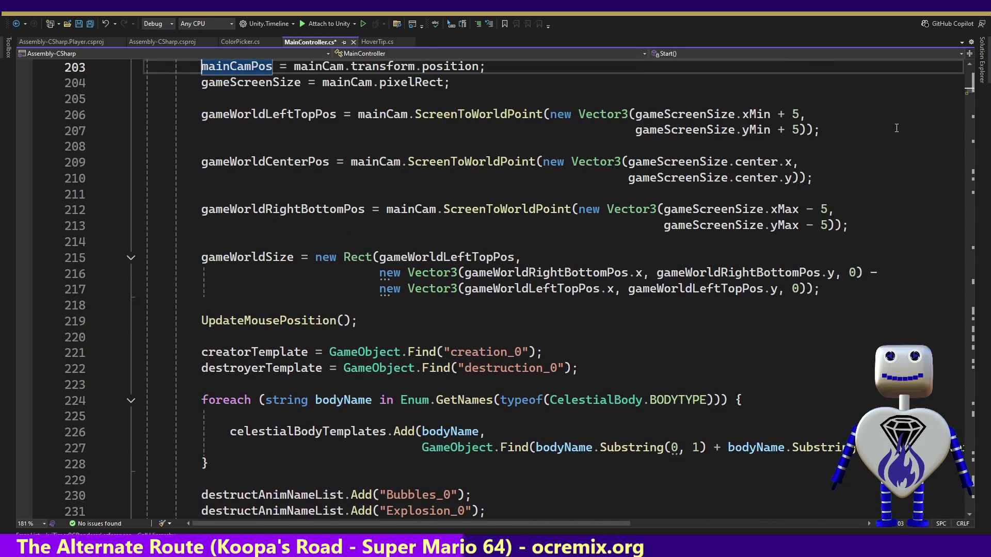
key(Down)
key(Down)
key(Down)
key(Down)
key(Down)
key(Down)
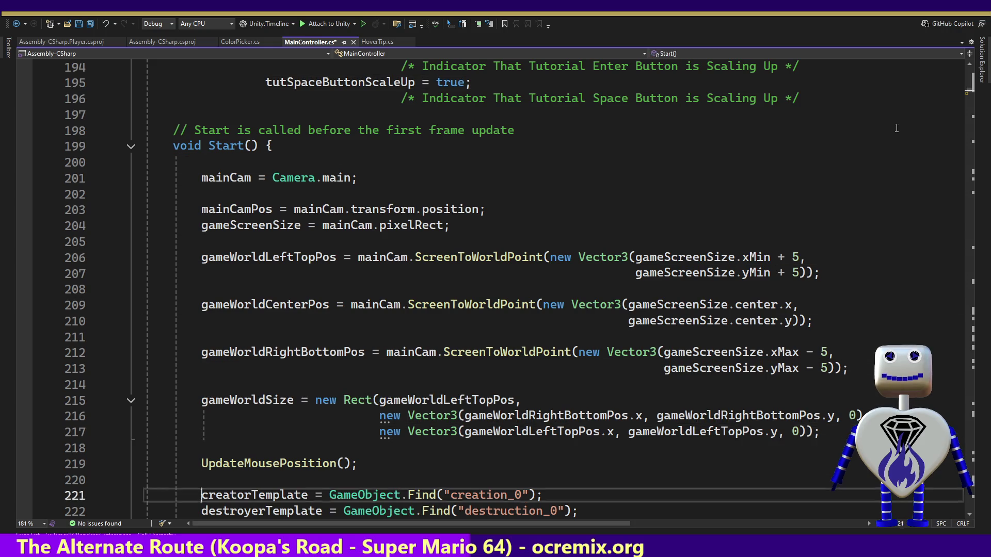
key(Down)
key(Down)
key(Down)
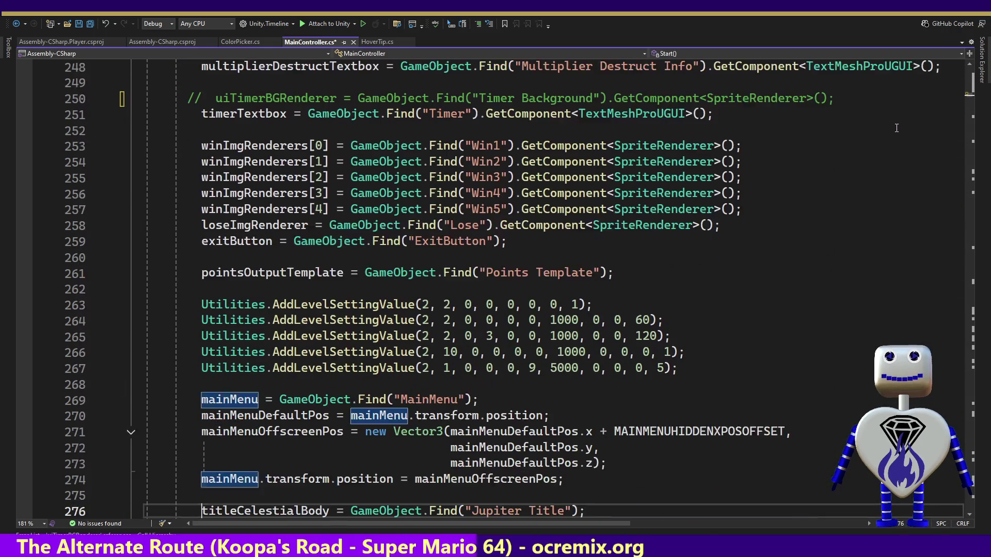
key(Down)
key(Down)
key(Down)
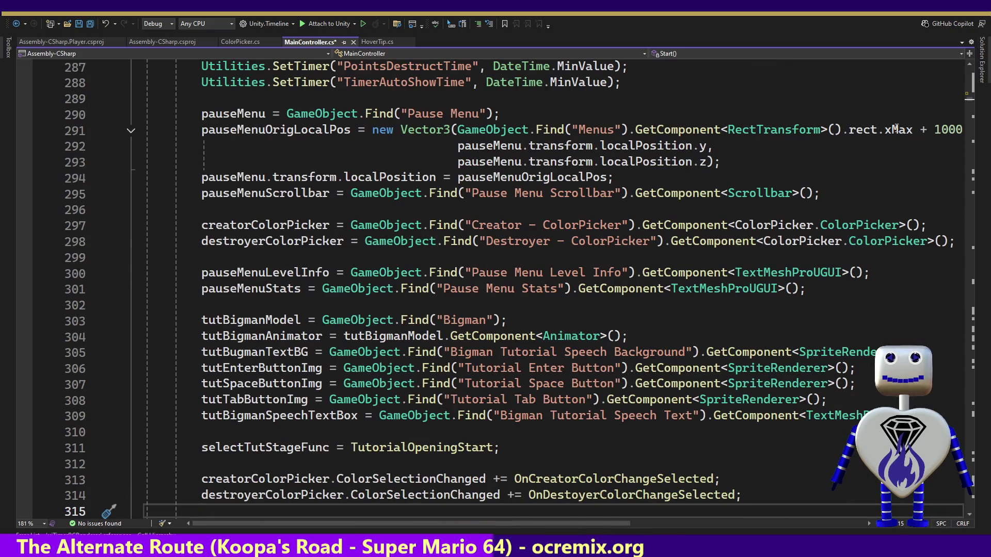
key(Down)
key(Down)
key(Down)
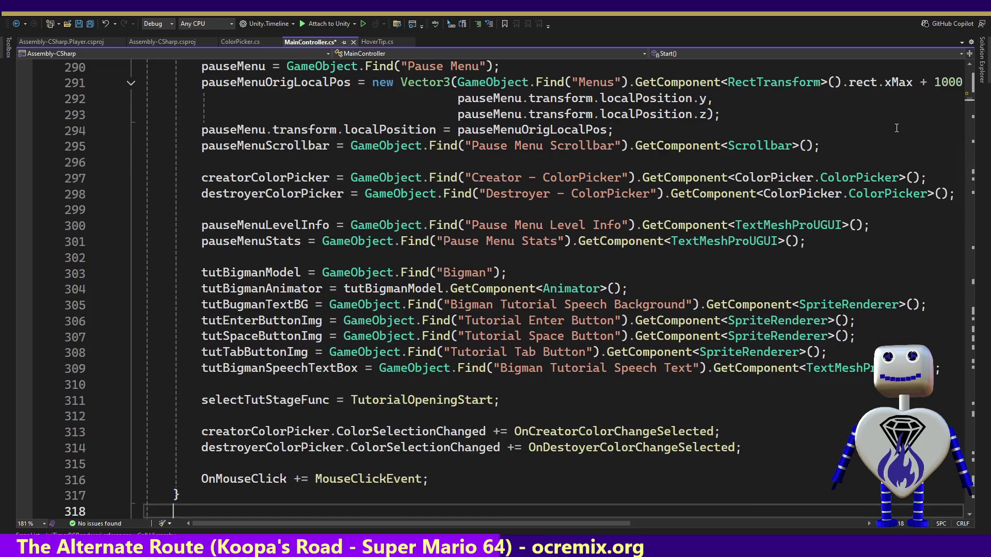
key(Up)
key(Up)
key(Up)
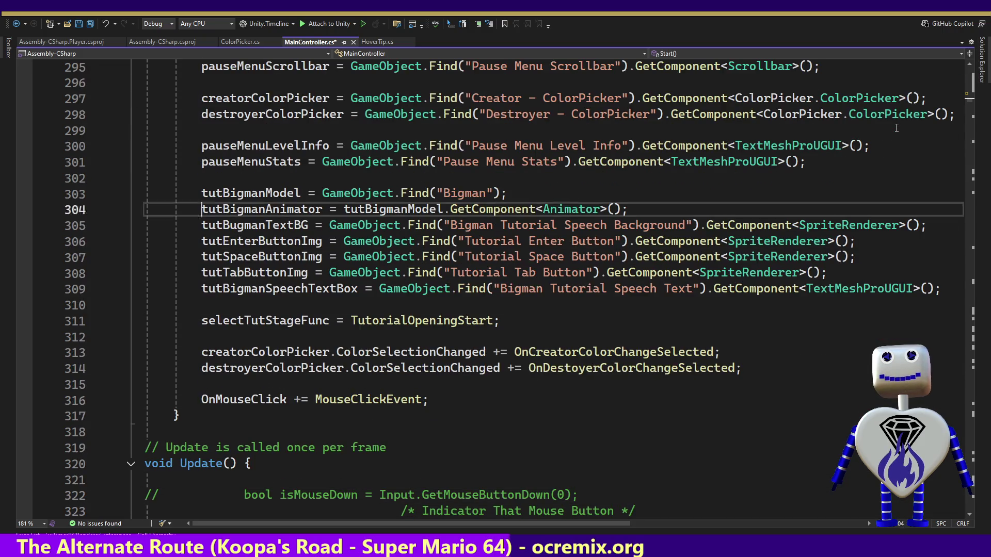
key(Up)
key(Up)
key(Up)
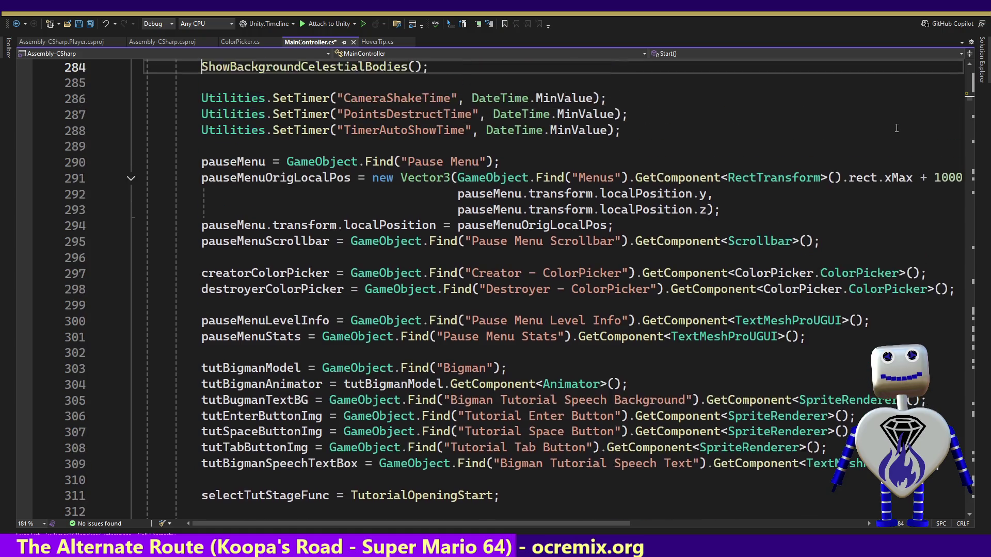
key(Up)
key(Up)
key(Up)
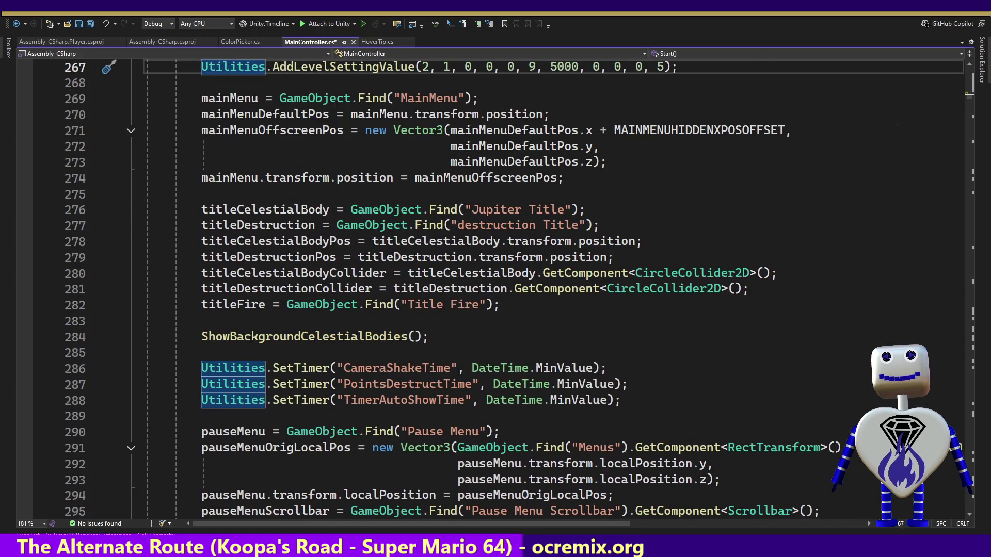
key(Up)
key(Up)
key(Up)
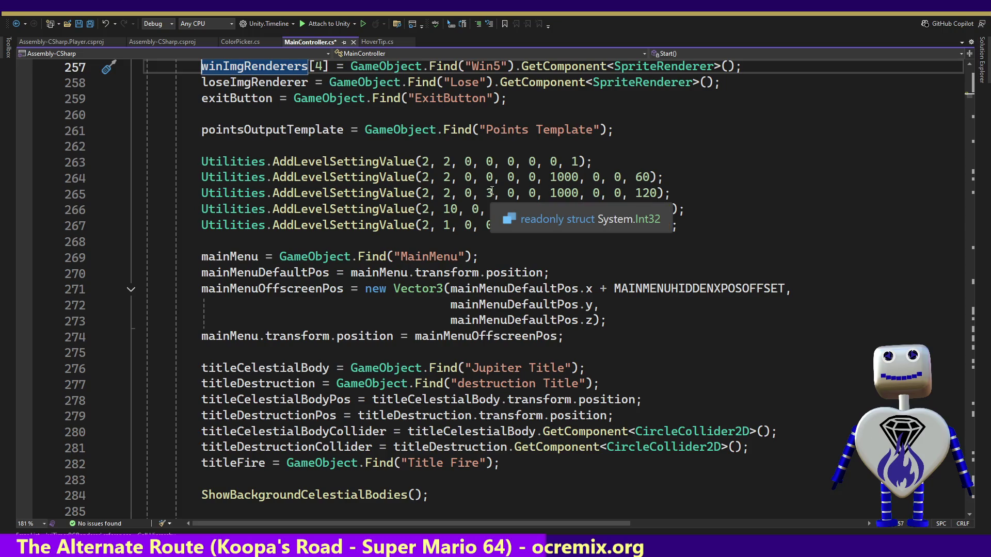
key(Up)
key(Up)
key(Up)
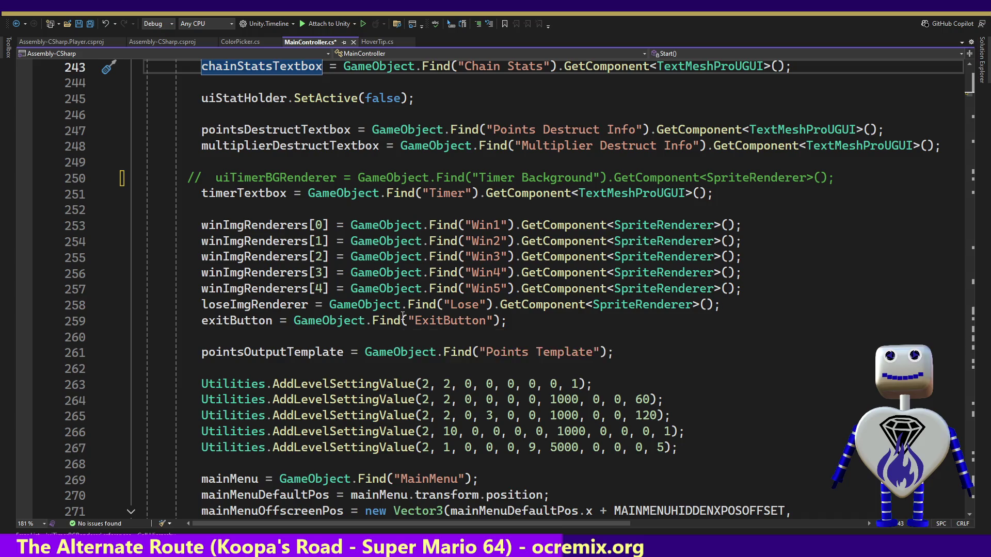
Search the file for SpriteRenderer matches until reaching the Stats Background line 3890.
click(712, 180)
double_click(714, 181)
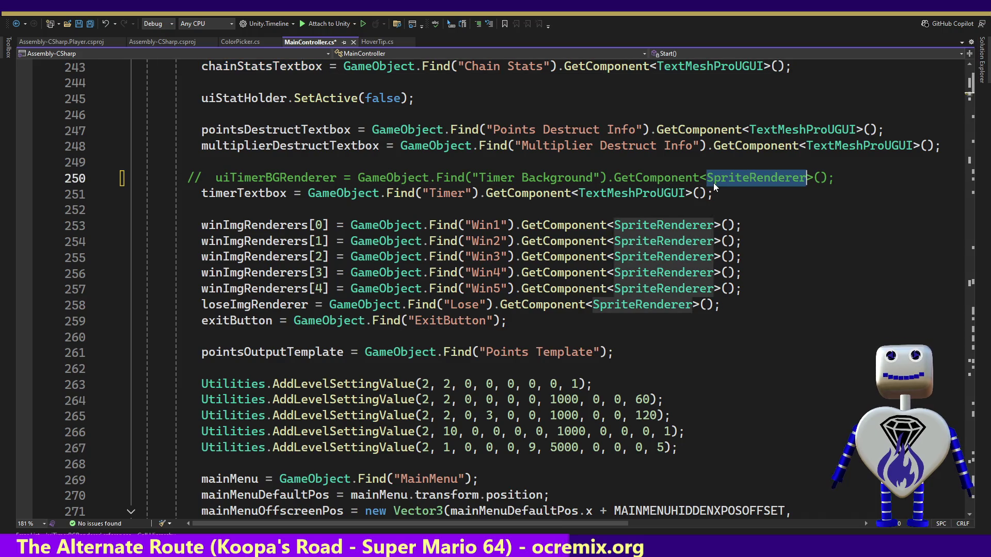
key(ctrl+f)
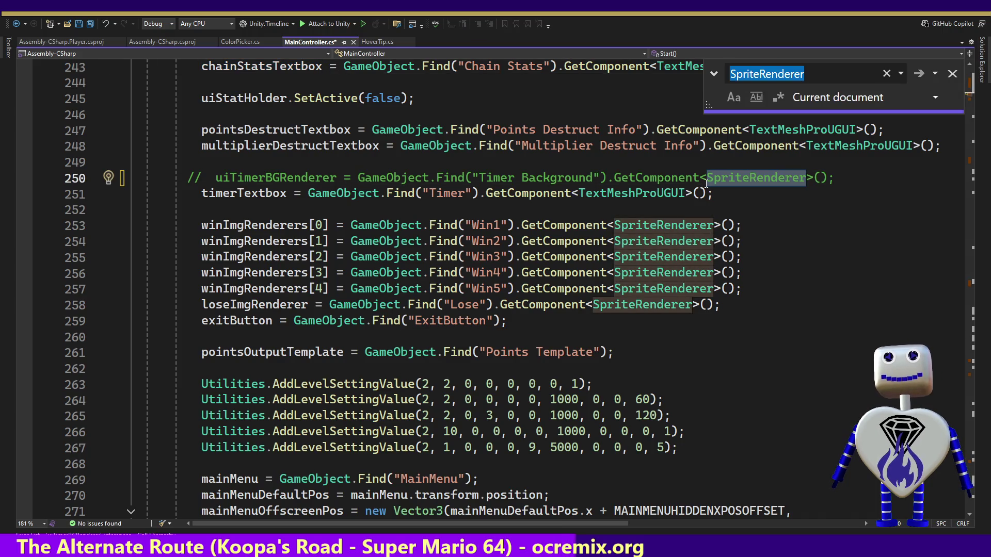
key(Return)
key(Return)
key(Return)
key(Return)
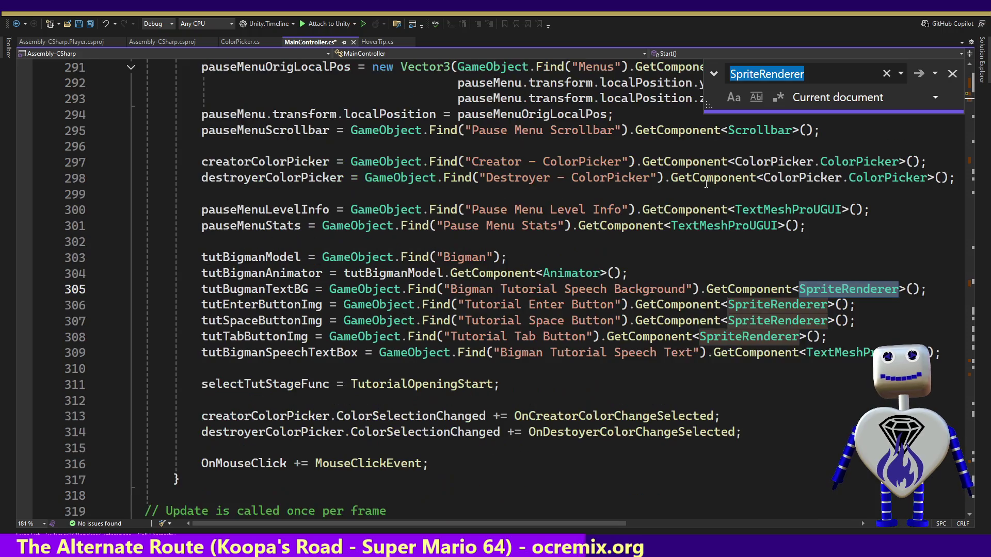
key(Return)
key(Return)
key(Return)
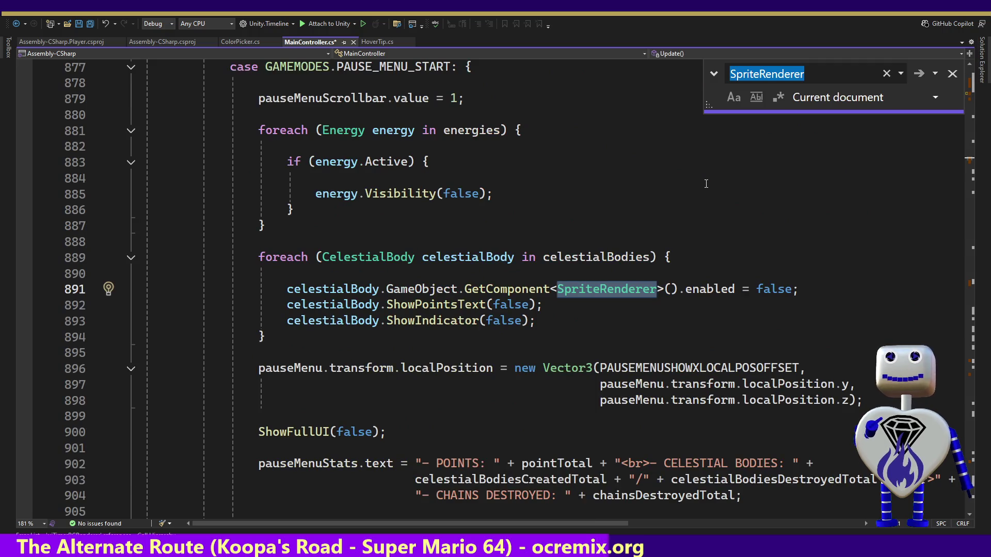
key(Return)
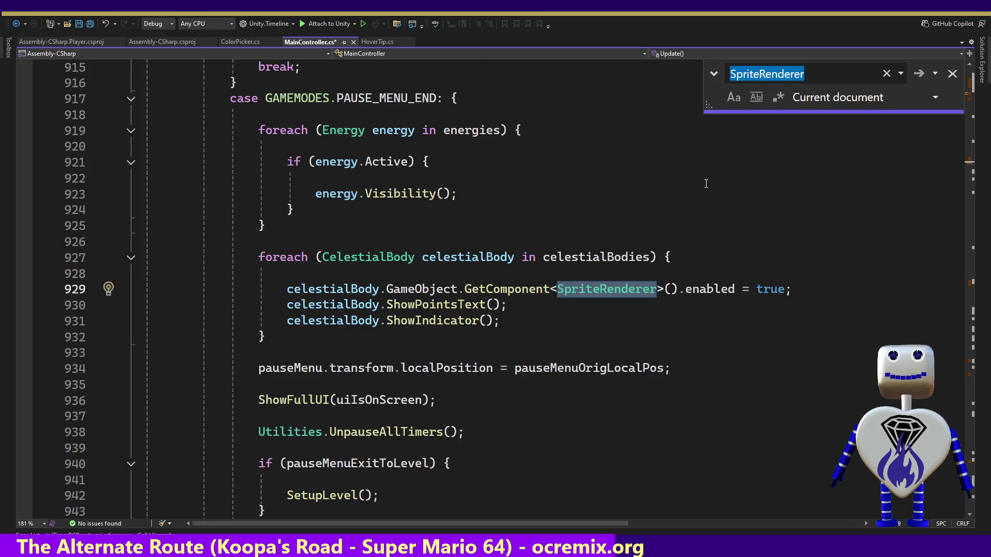
key(Return)
key(Return)
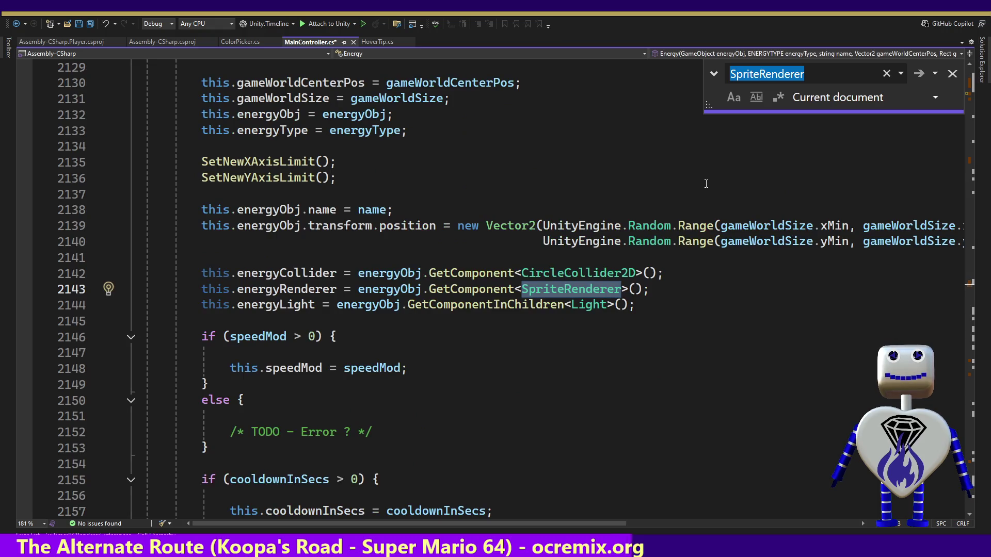
key(Return)
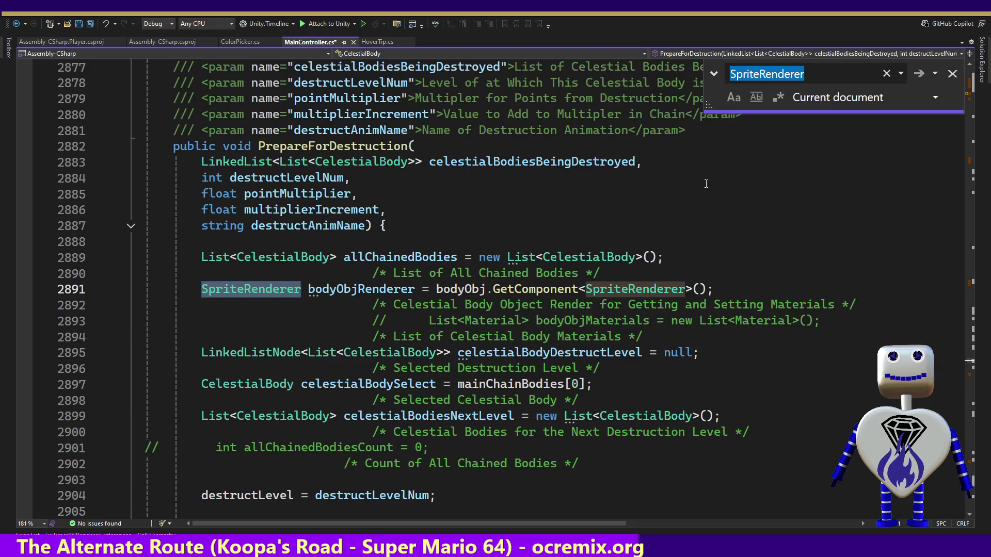
key(Return)
key(Return)
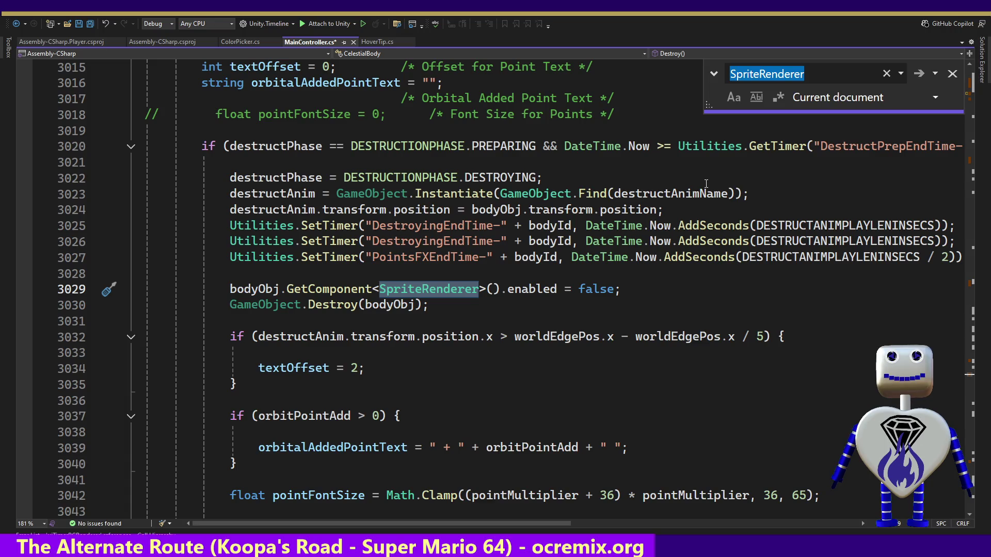
key(Return)
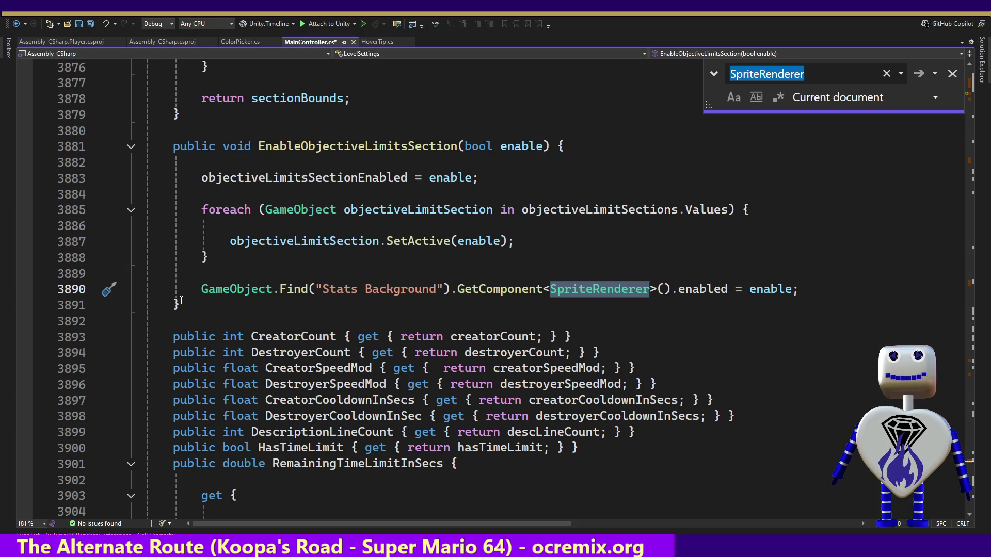
Comment out line 3890, then return to line 250's uiTimerBGRenderer lookup.
click(176, 288)
text(//)
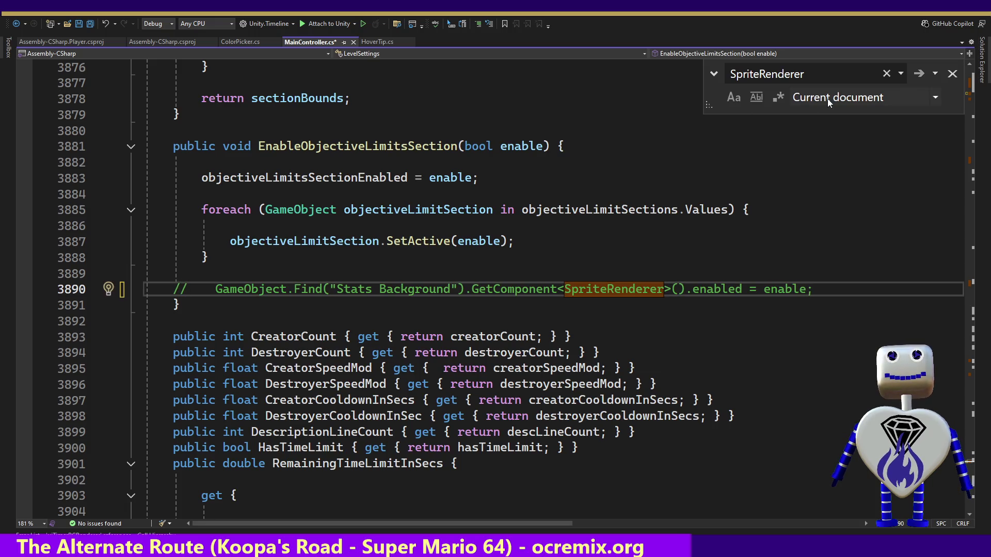
click(952, 74)
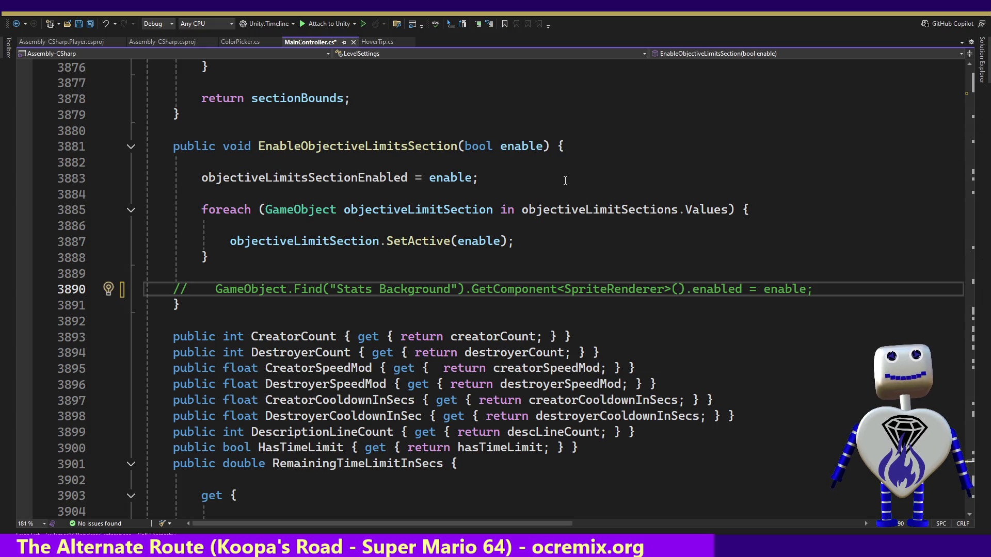
click(970, 95)
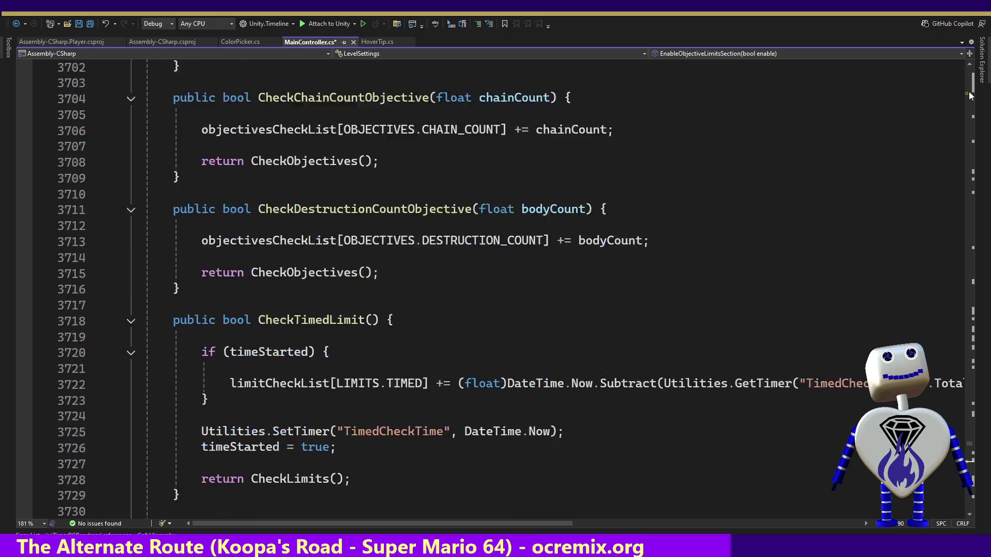
drag(972, 444, 974, 97)
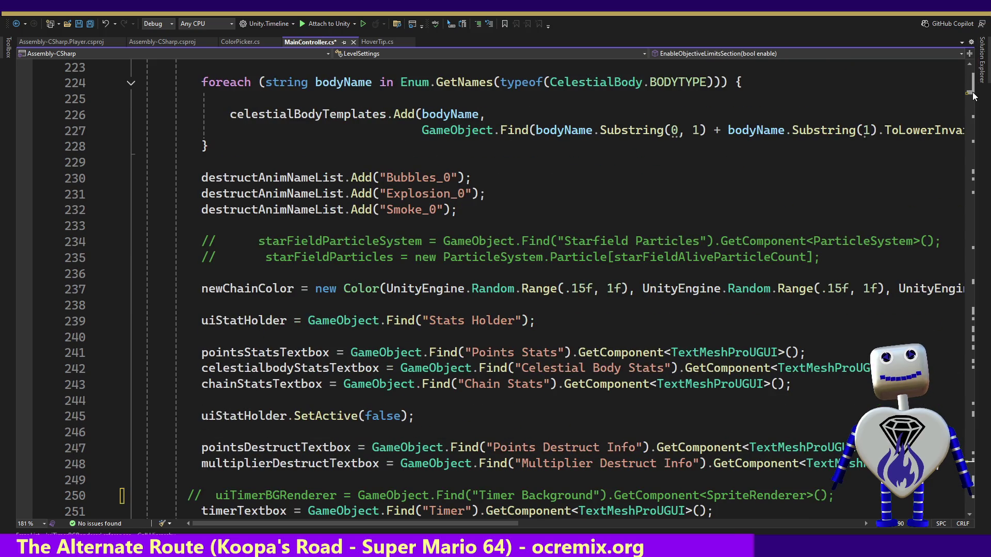
double_click(294, 495)
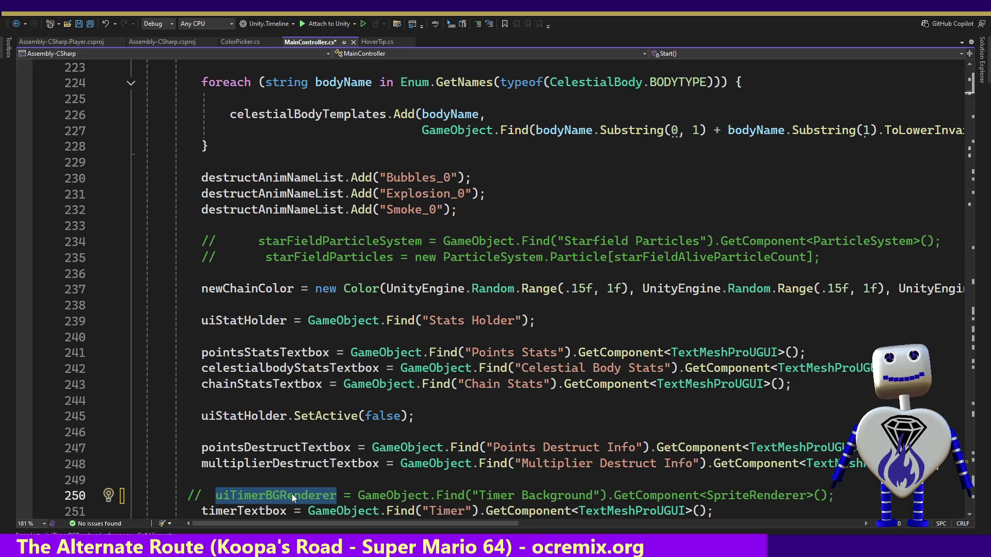
Comment out the uiTimerBGRenderer lines 792 and 798.
key(ctrl+f)
key(Return)
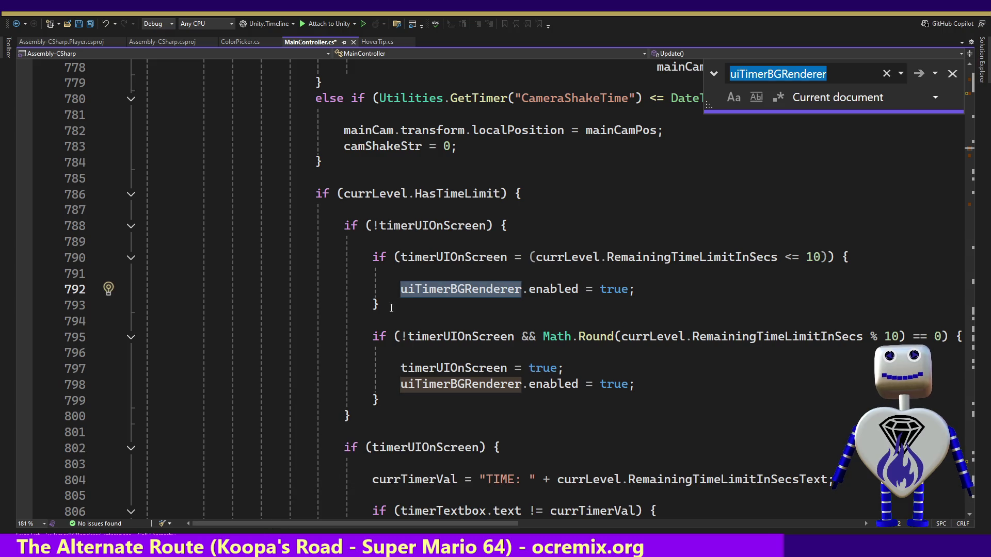
click(377, 285)
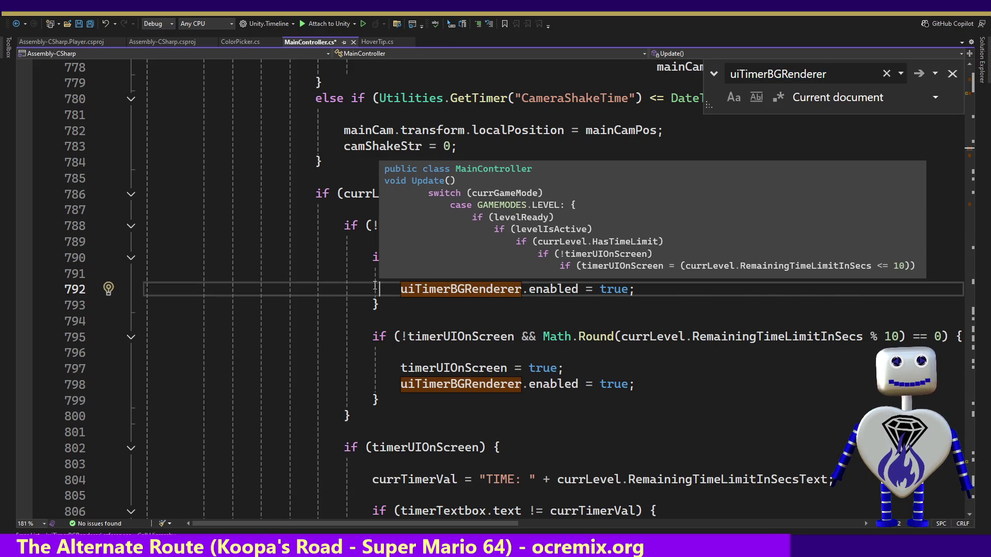
text(//)
click(378, 384)
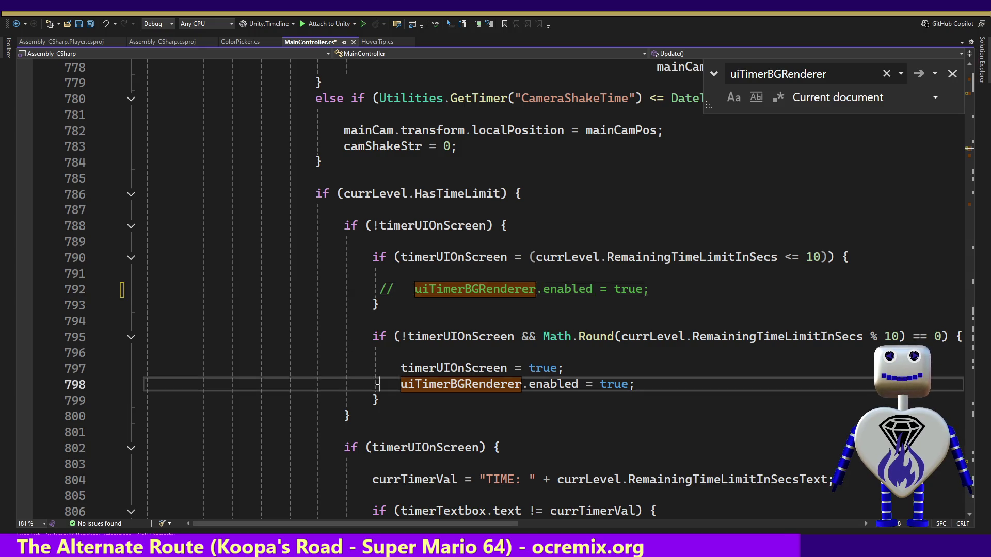
text(//)
Comment out the uiTimerBGRenderer.enabled lines 864 and 868.
double_click(825, 69)
key(Return)
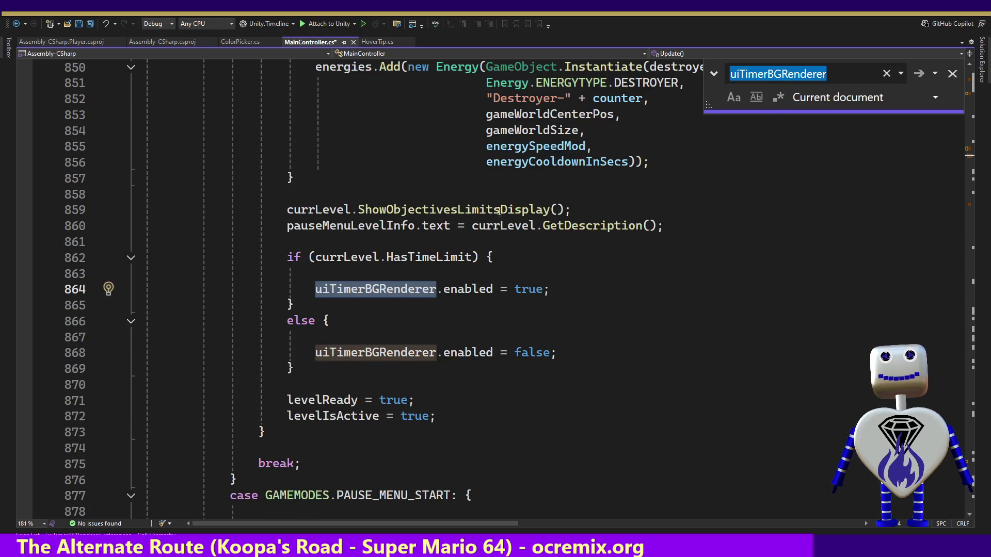
click(288, 289)
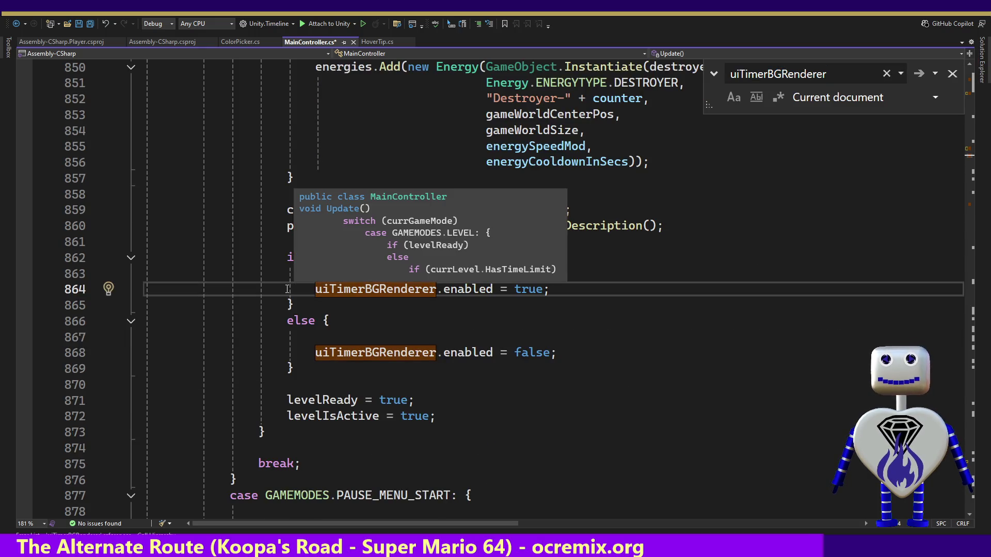
text(//)
click(288, 352)
text(//)
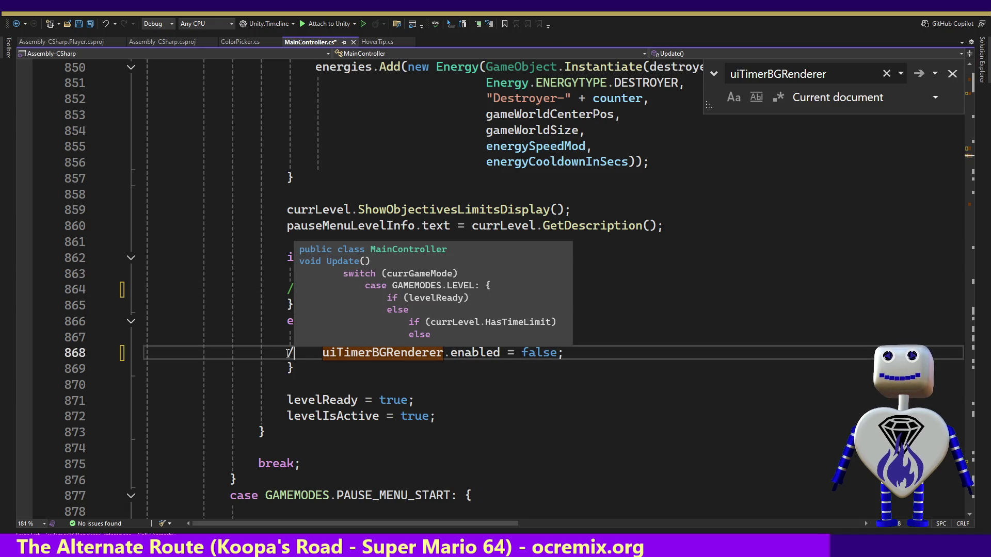
Comment out line 1345 and cycle the remaining matches to confirm only the declaration is active.
double_click(849, 77)
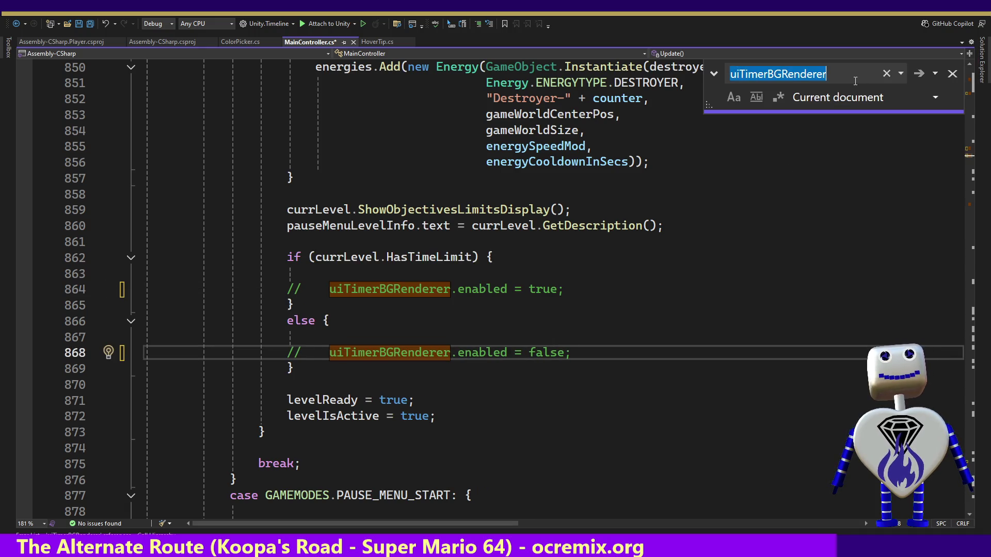
key(Return)
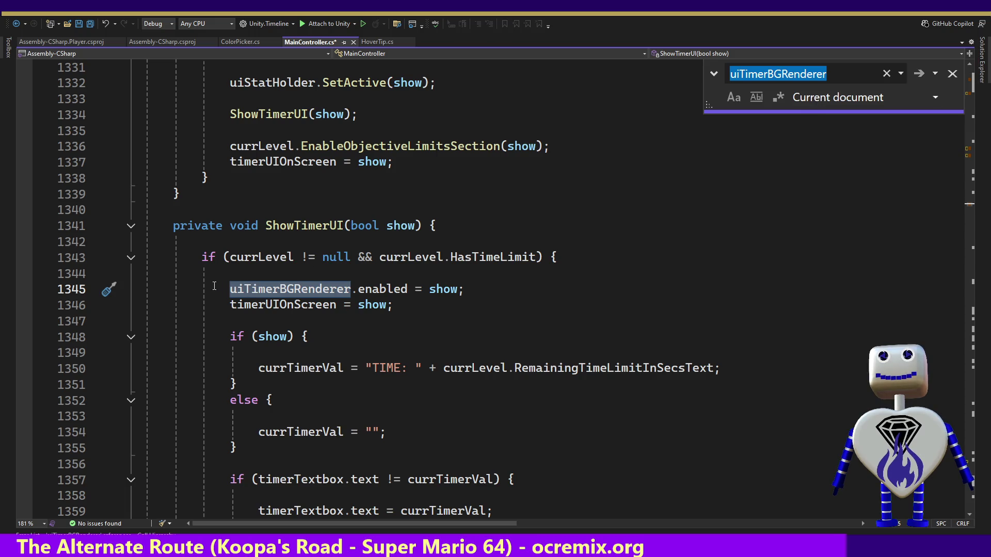
click(208, 287)
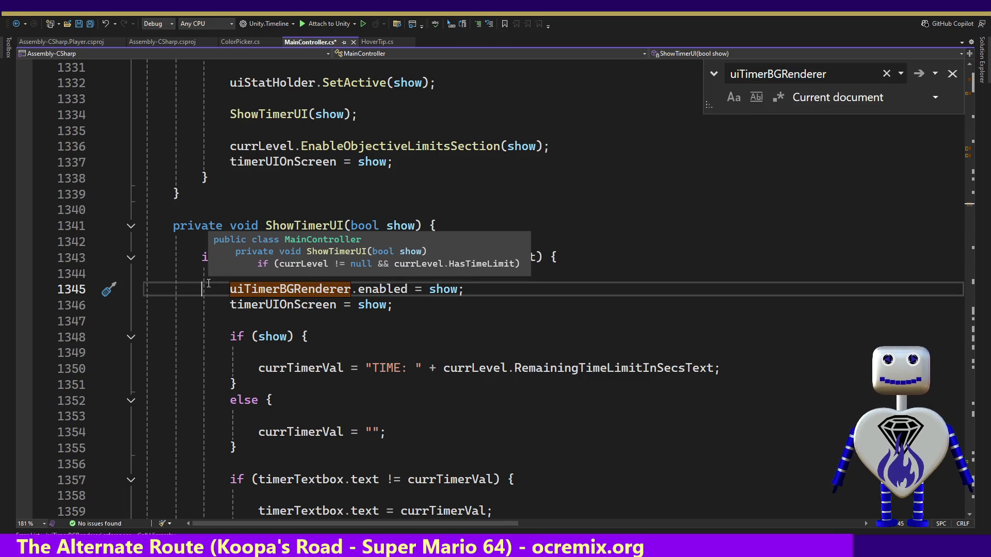
text(//)
double_click(831, 75)
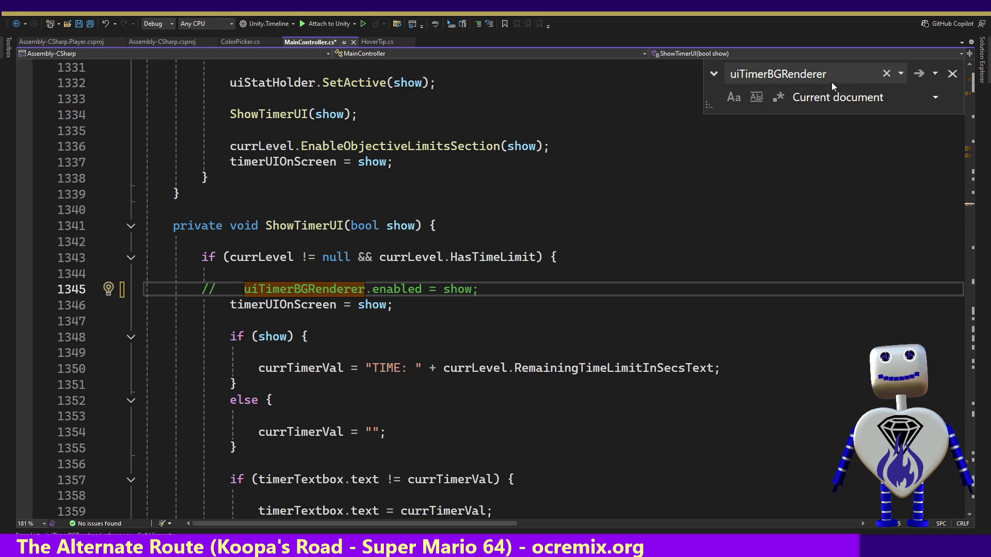
key(Return)
key(Return)
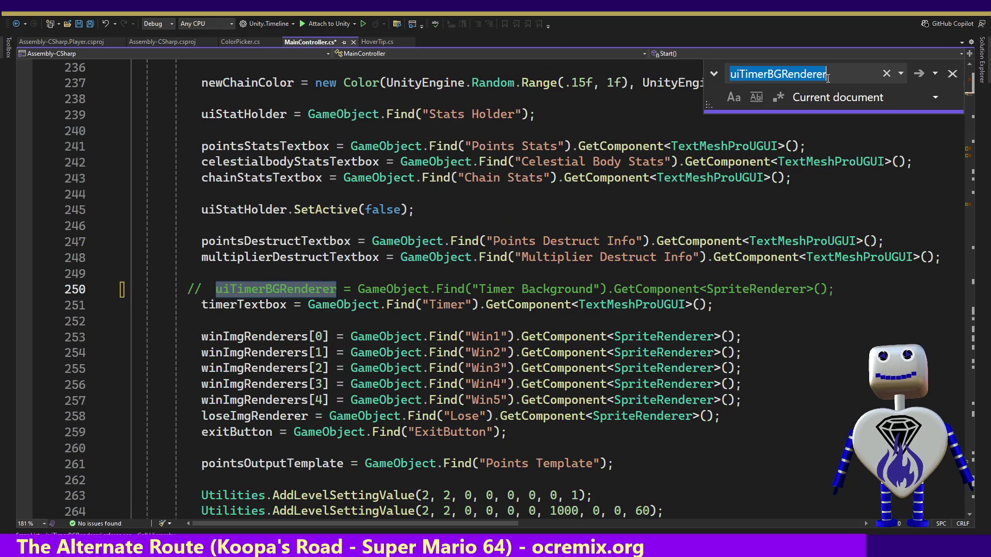
key(Return)
key(Return)
key(Return)
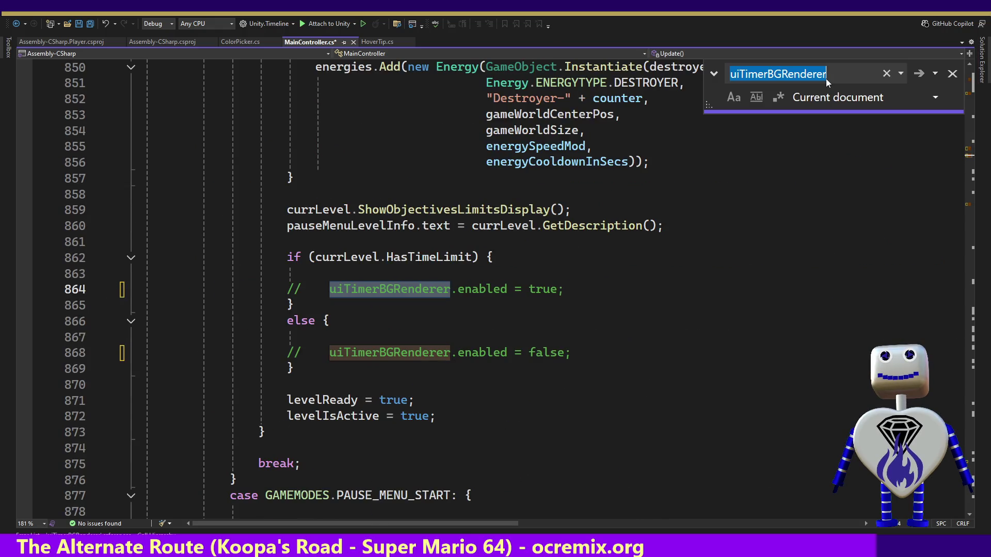
key(Return)
key(Return)
key(Return)
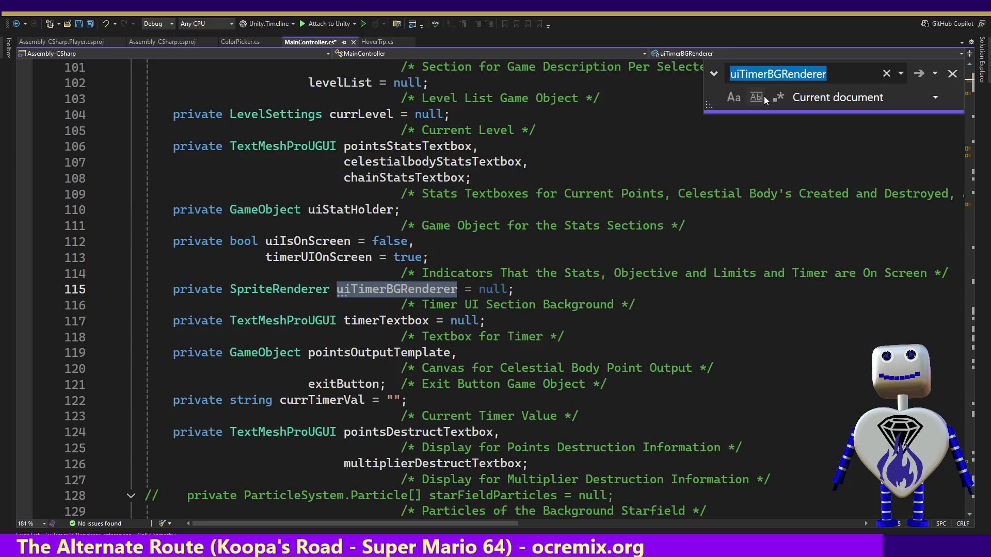
Comment out the line 115 declaration, save MainController.cs, and return to Unity.
click(170, 287)
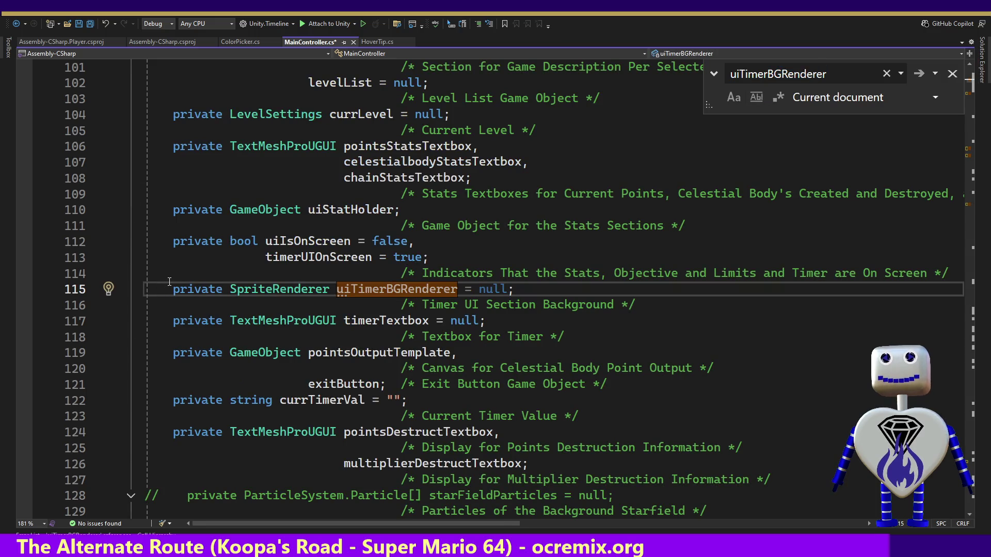
text(//)
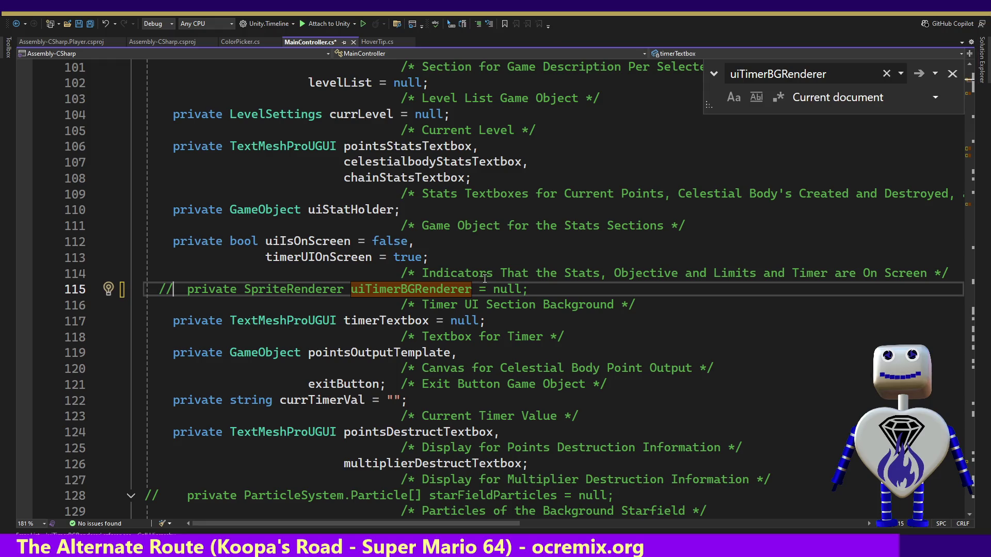
key(ctrl+s)
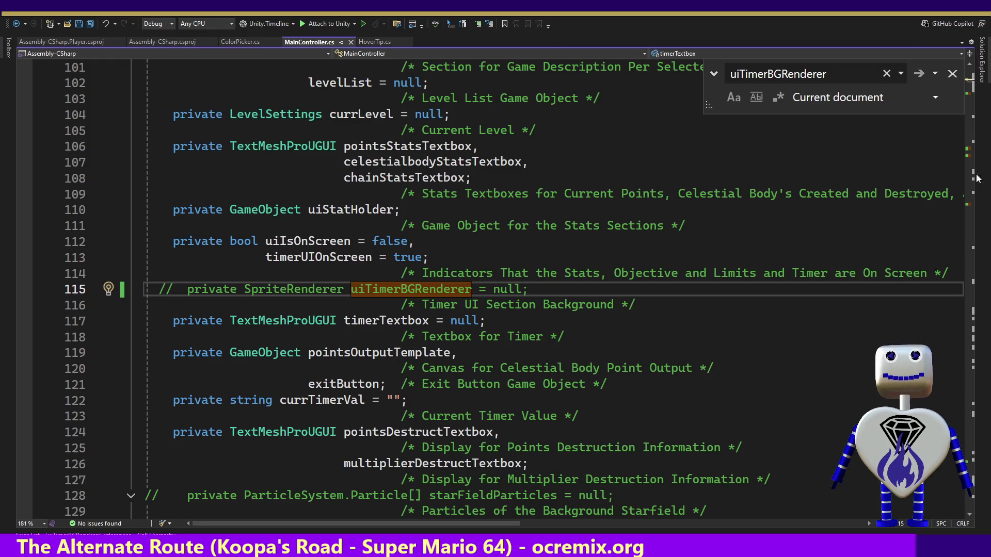
click(953, 74)
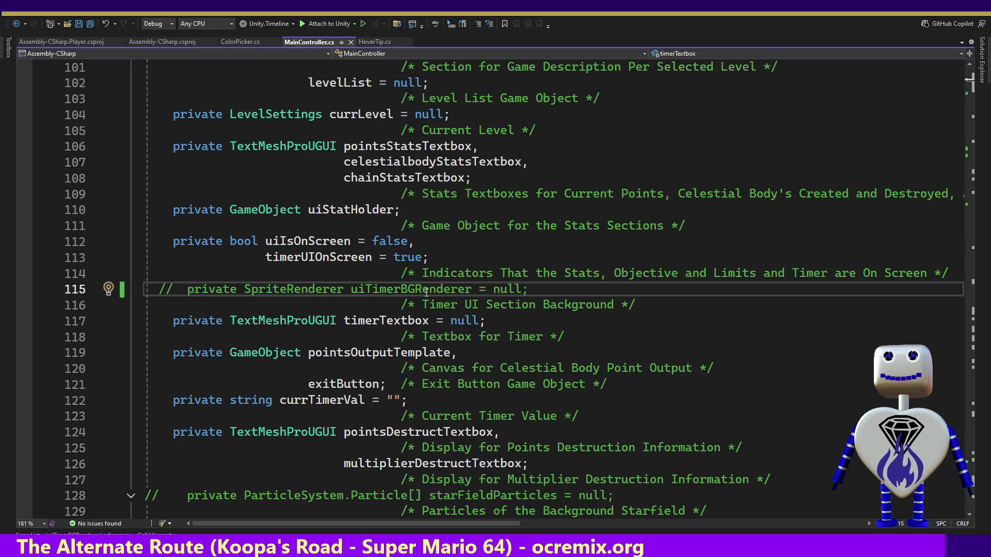
key(alt+Tab)
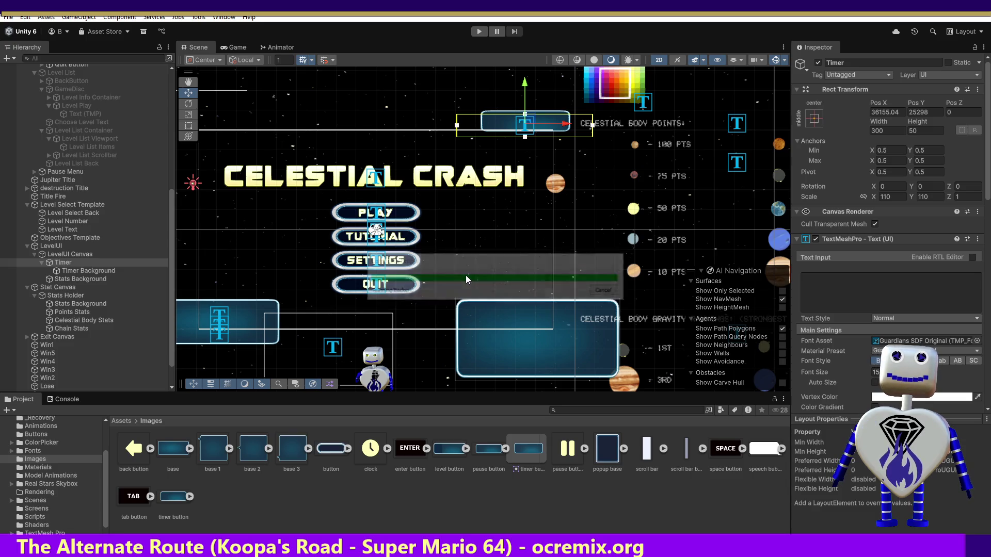
Run the game in Play mode on the Time Trial 2 level and view the Scene.
click(480, 31)
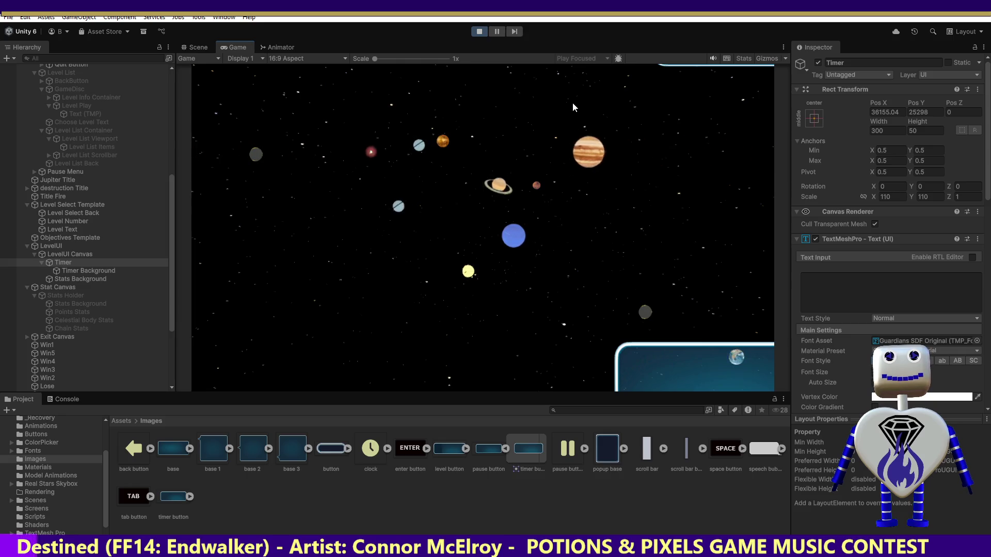
click(519, 194)
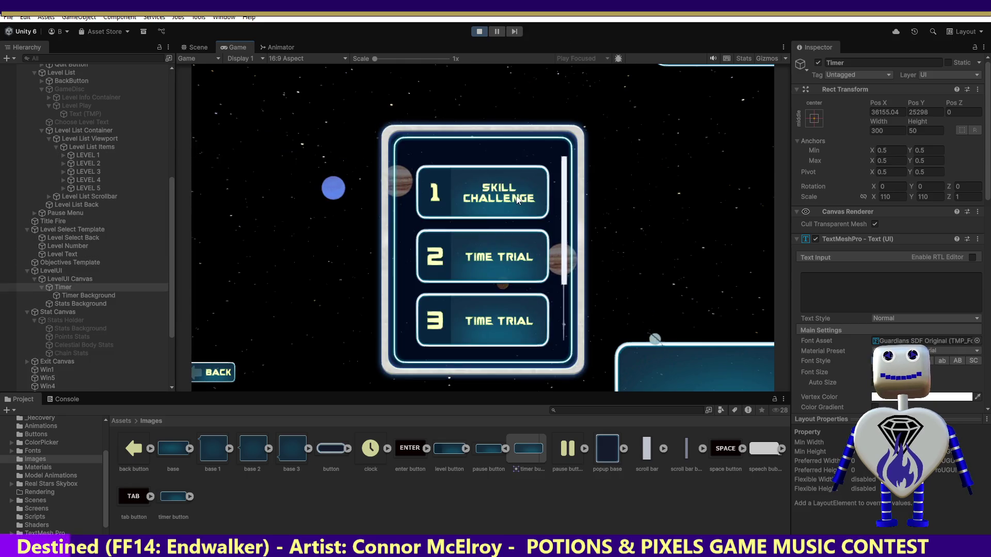
click(516, 198)
click(510, 255)
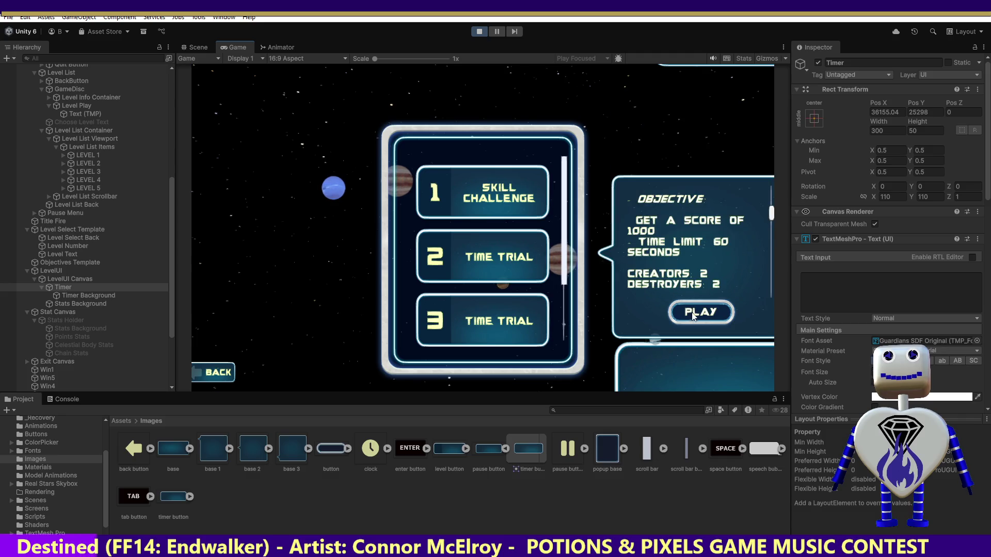
click(692, 312)
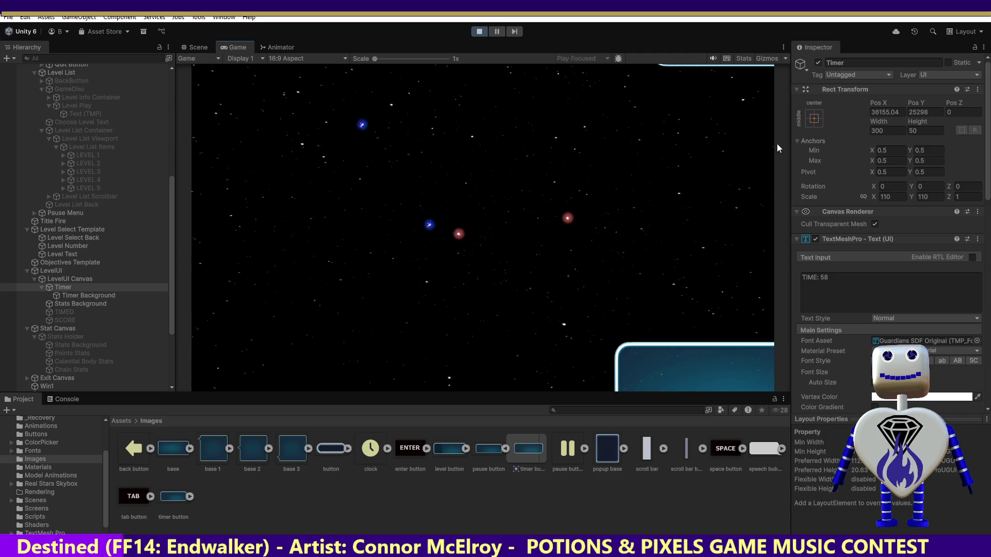
click(195, 49)
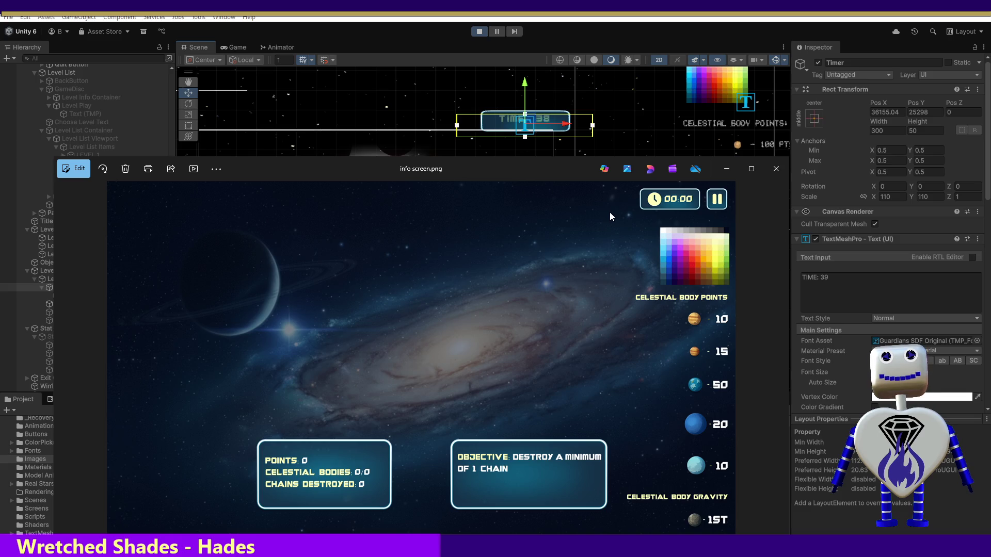
Stop Play mode and drag the clock sprite onto Timer, creating clock_0.
click(726, 167)
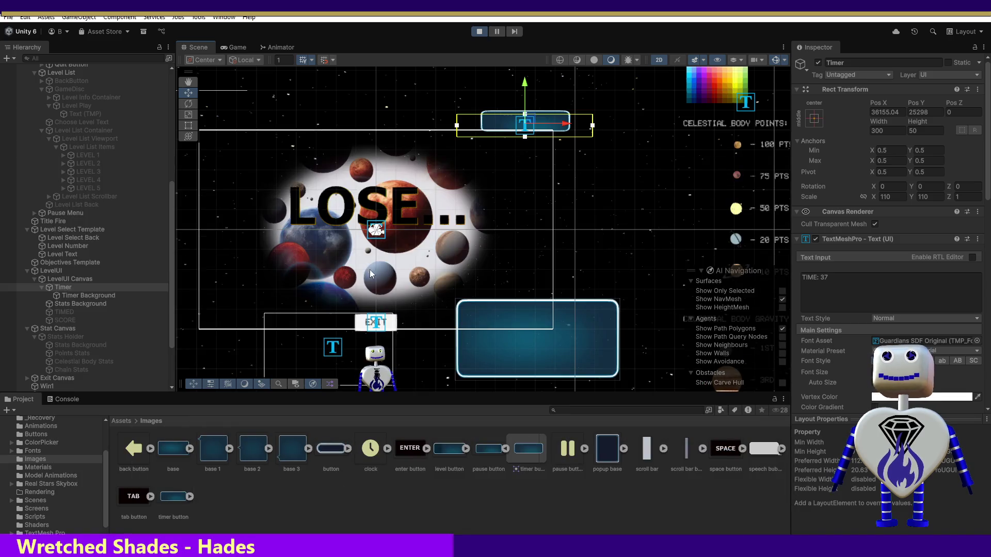
click(479, 32)
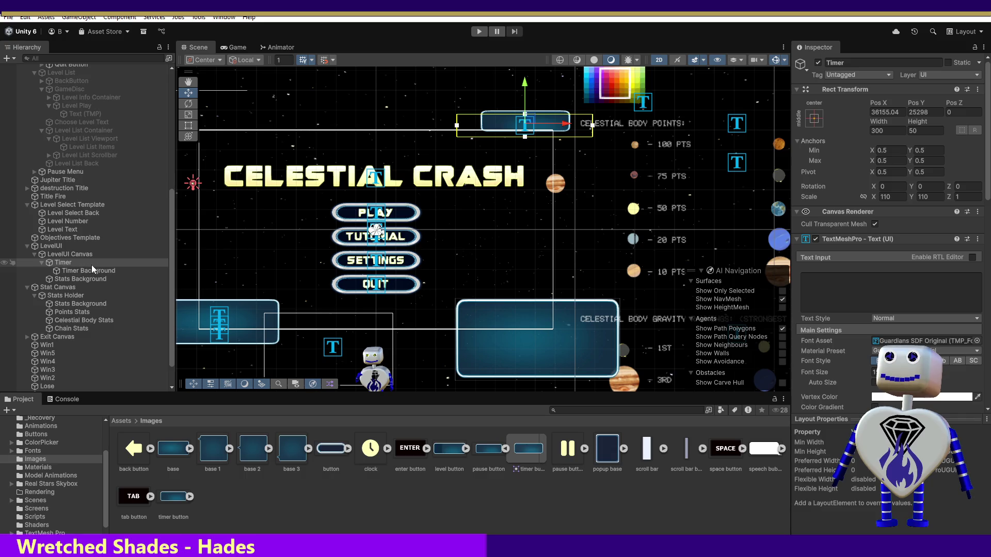
mouse_move(373, 457)
mouse_down()
mouse_move(222, 369)
mouse_move(114, 266)
mouse_move(77, 271)
mouse_move(82, 280)
mouse_up()
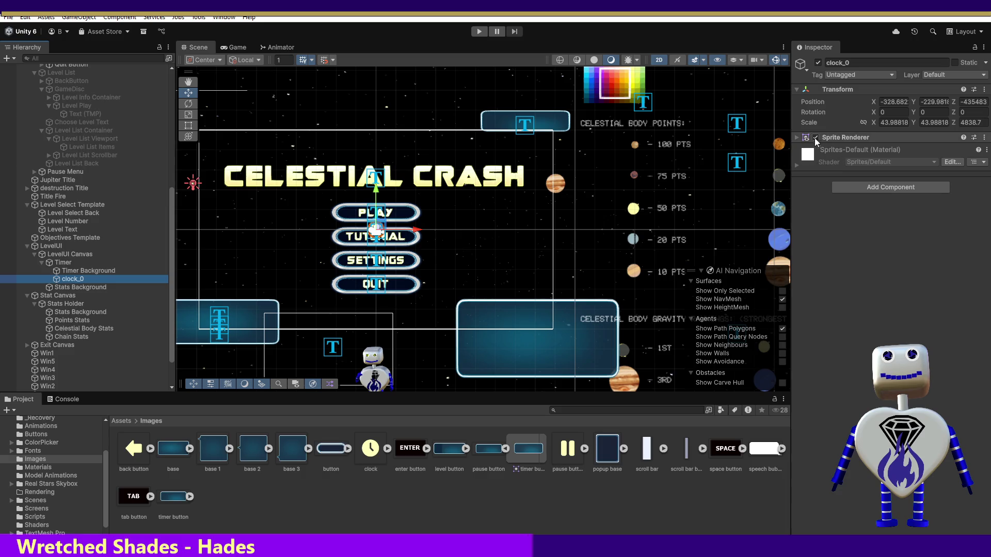
click(796, 137)
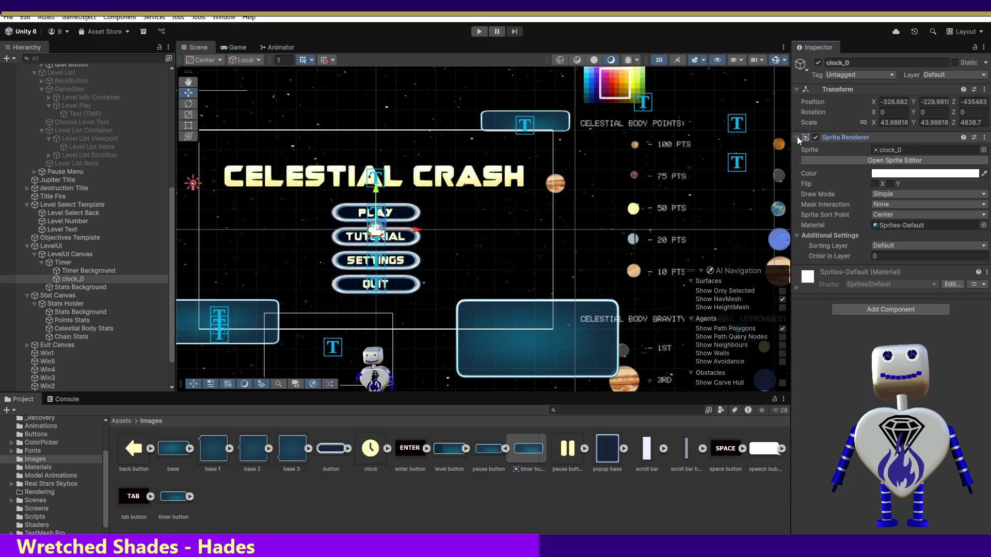
Replace clock_0's Sprite Renderer with an Image component using the clock sprite.
click(984, 138)
click(901, 162)
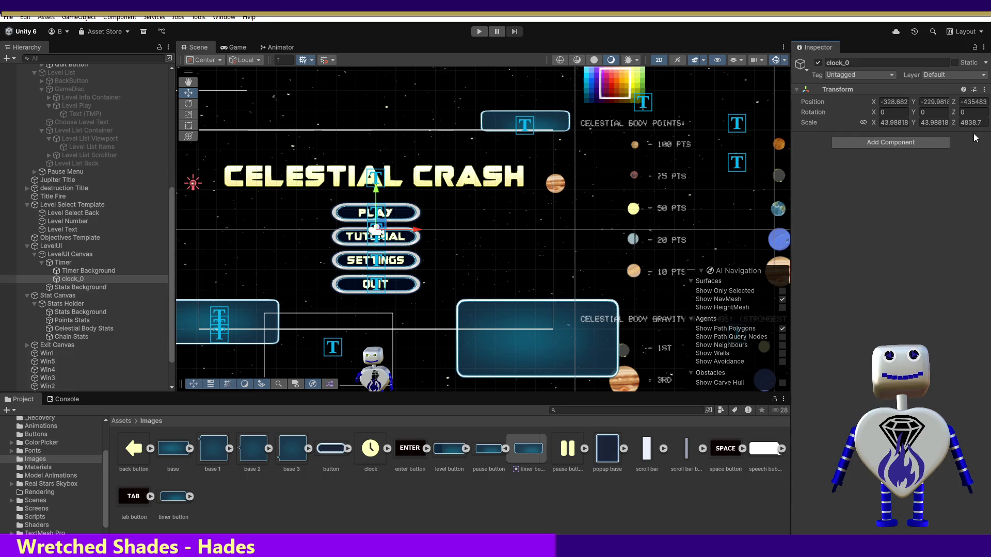
click(912, 142)
click(862, 182)
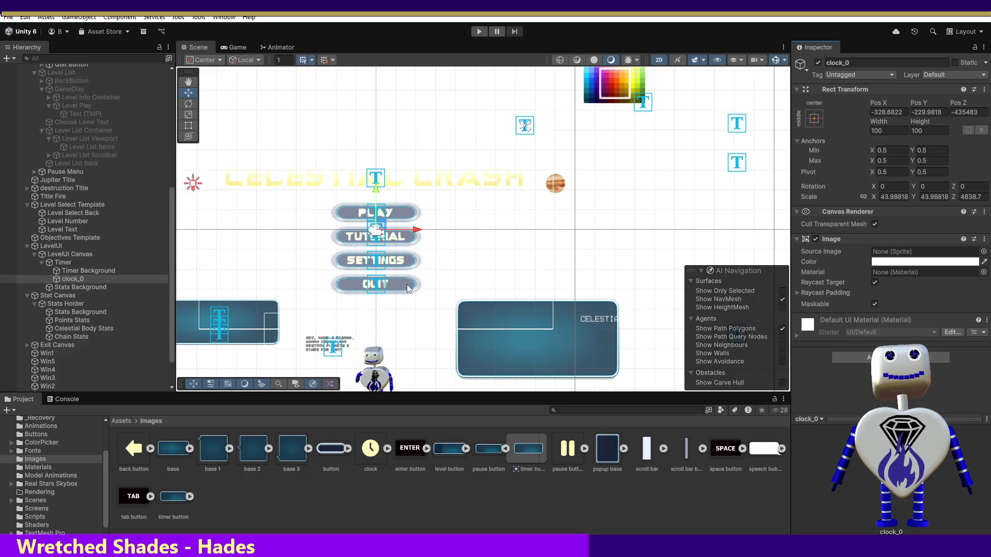
click(370, 449)
drag(370, 449, 901, 252)
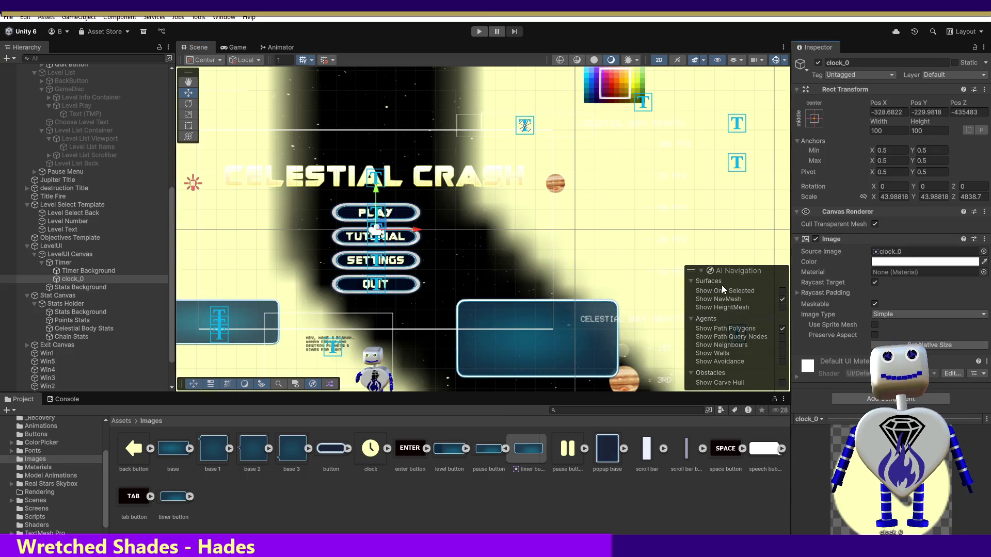
Set clock_0's scale to 1, 1, 1.
click(896, 197)
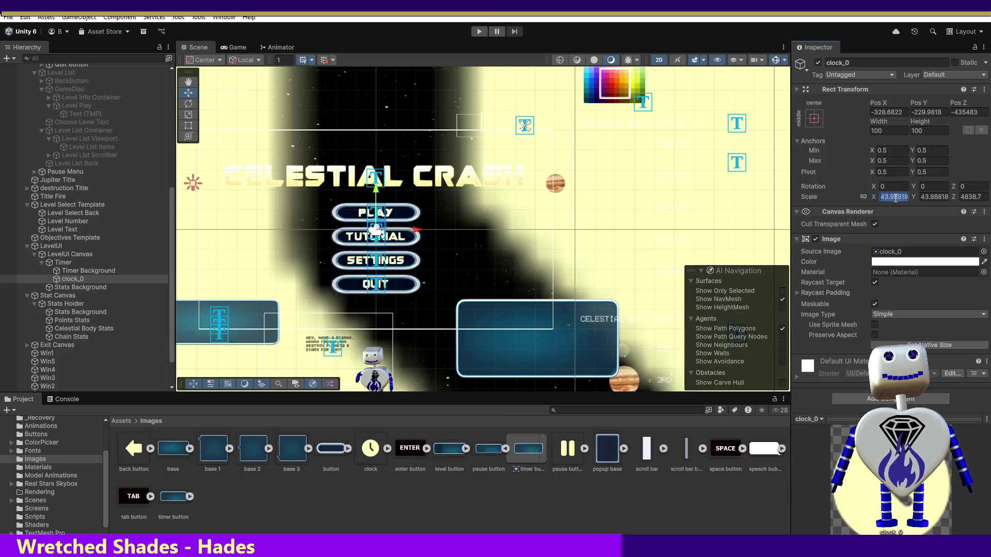
text(1)
click(935, 198)
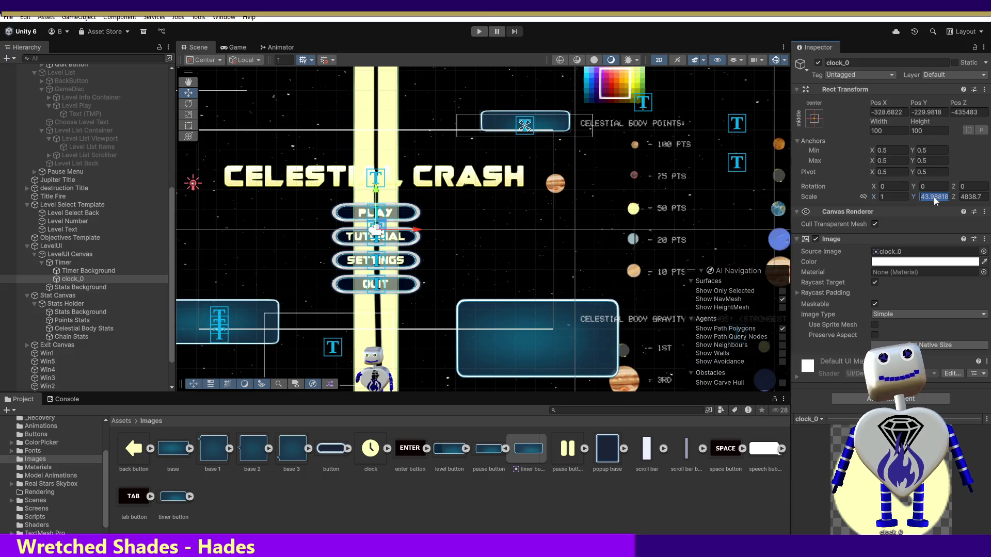
text(1)
click(971, 196)
text(1)
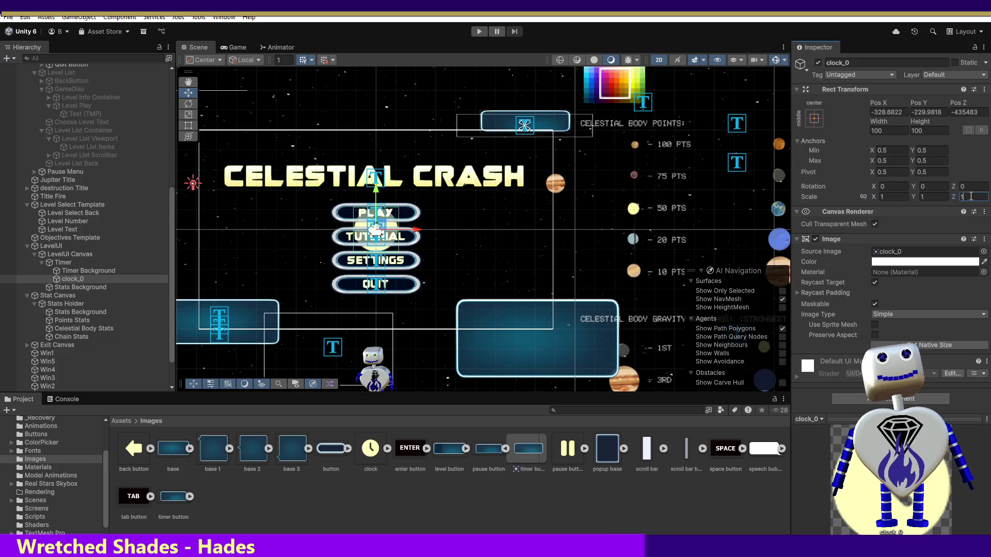
Frame clock_0, the LevelUI Canvas and Level Select Template in the Scene view.
double_click(74, 279)
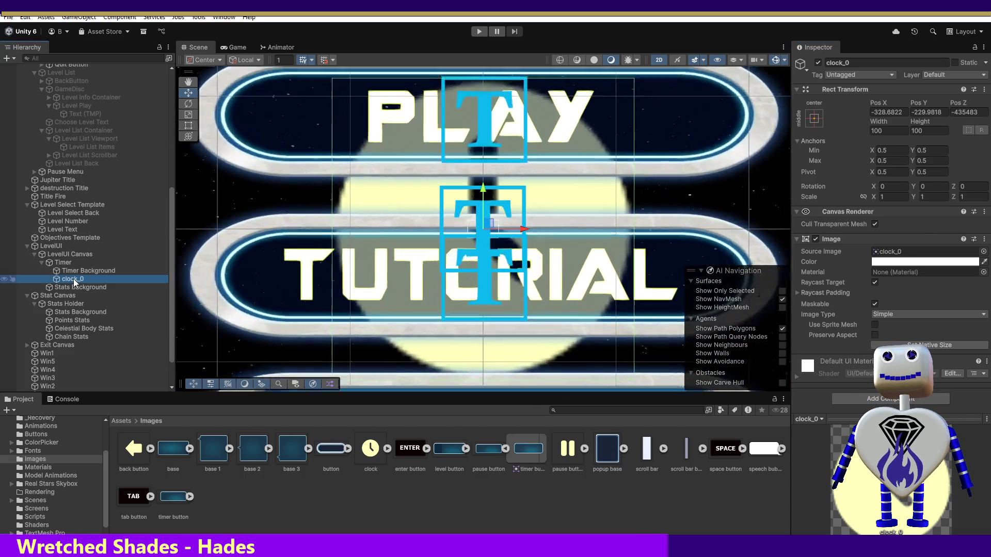
click(58, 255)
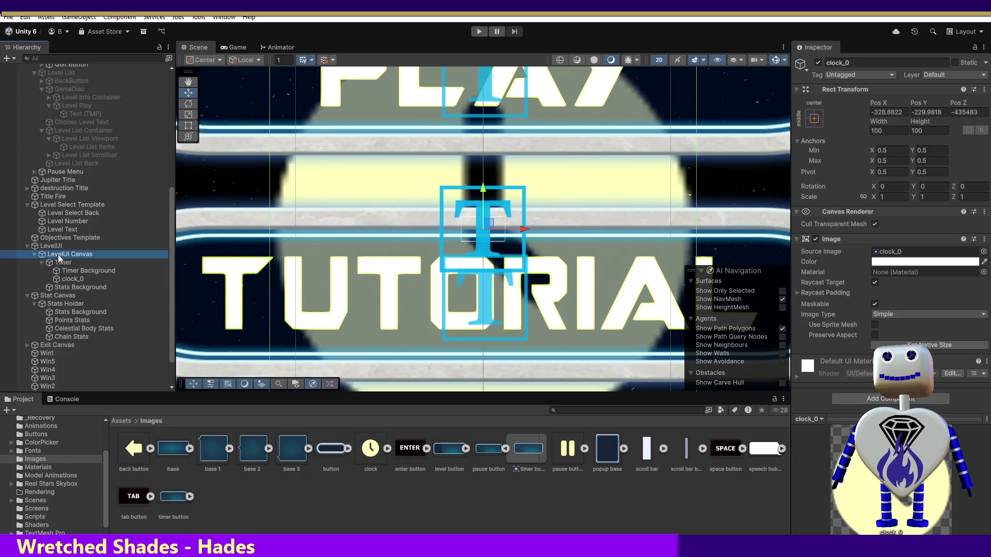
double_click(58, 255)
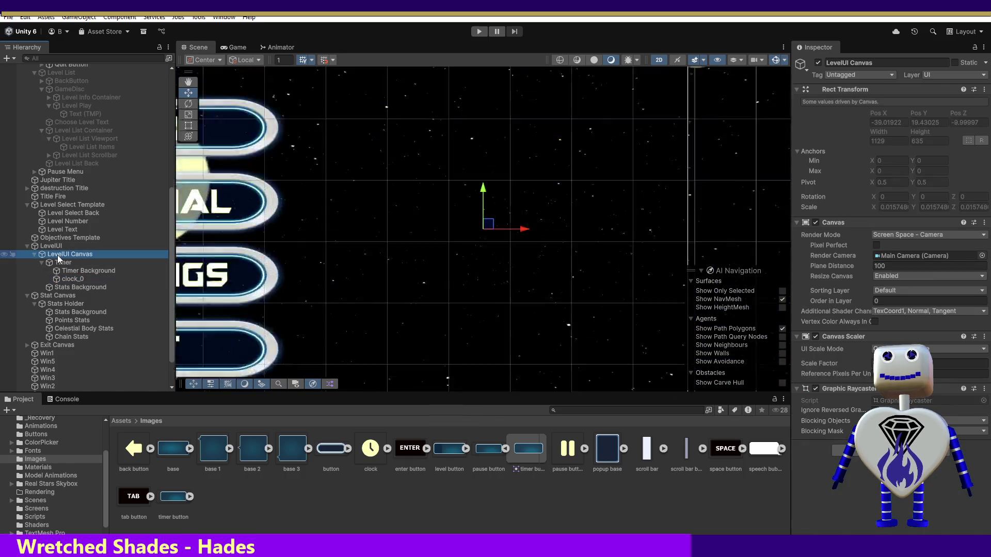
double_click(51, 205)
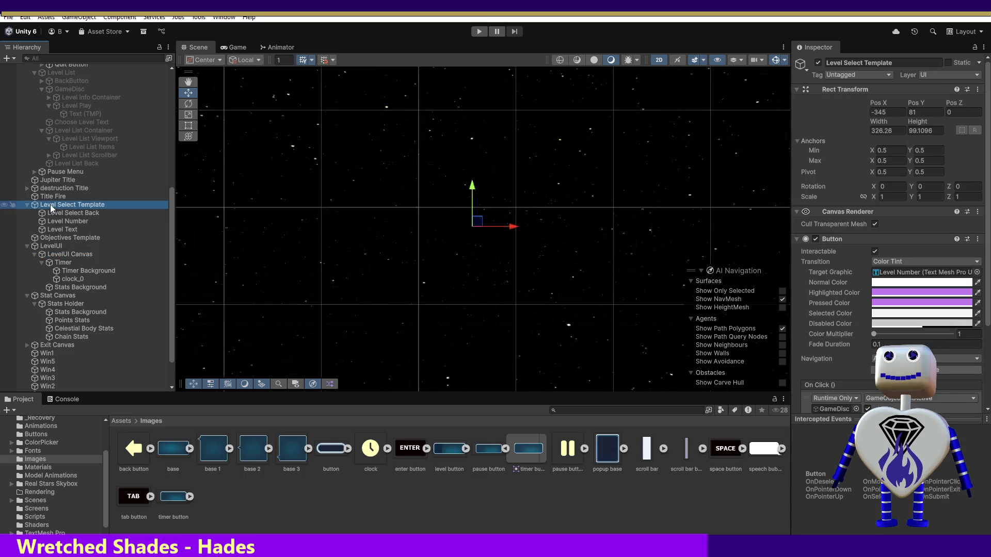
double_click(46, 246)
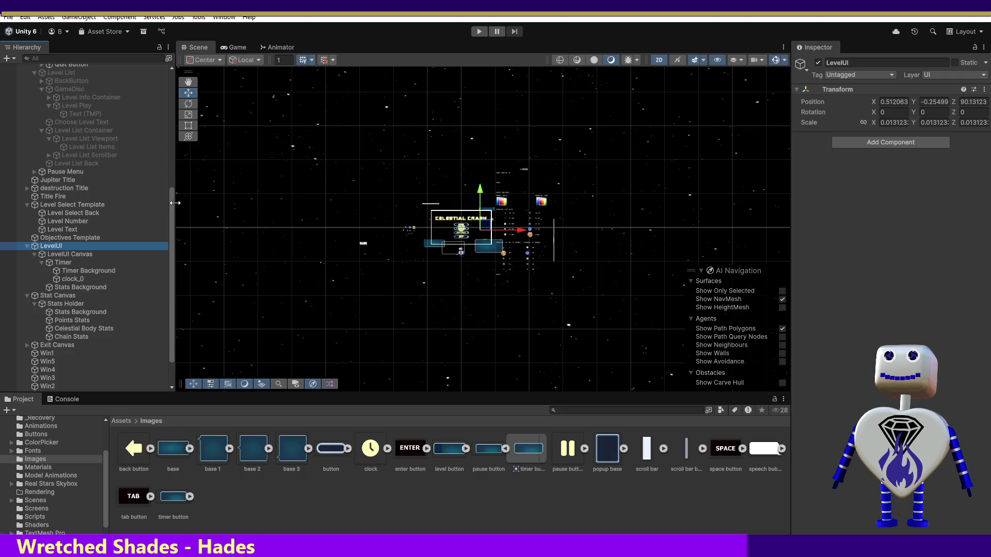
Frame the Main Camera in the scene view, then undo an accidental move of it.
drag(169, 203, 170, 82)
click(78, 67)
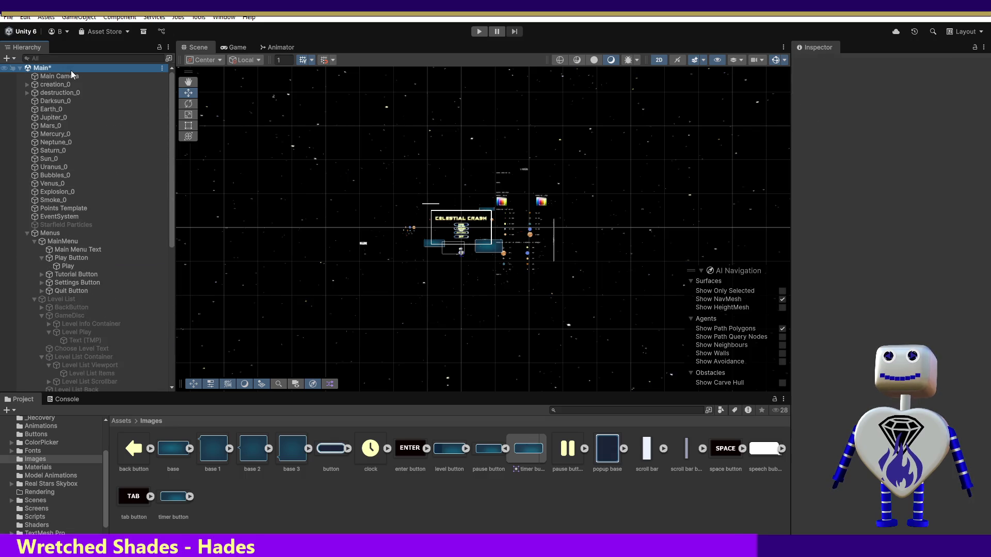
click(42, 76)
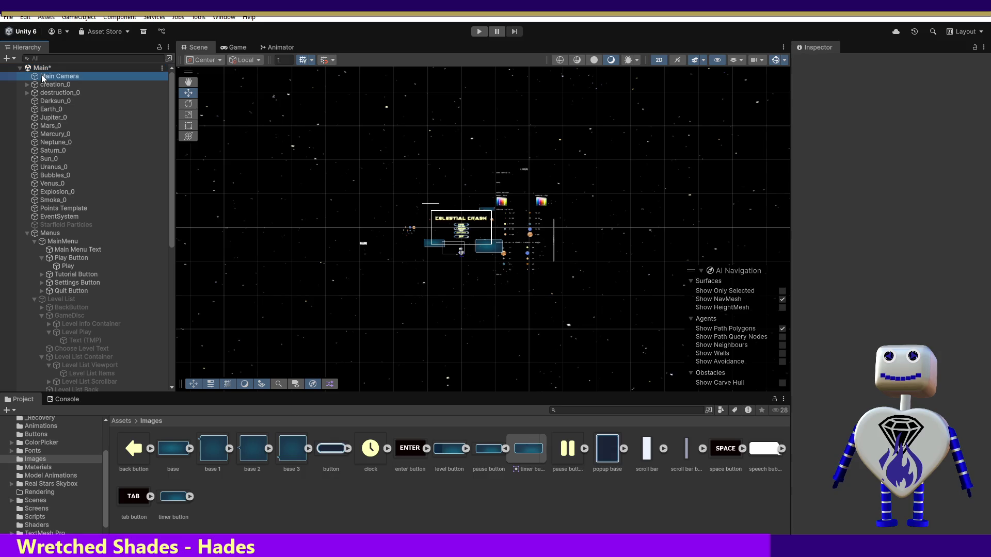
double_click(43, 76)
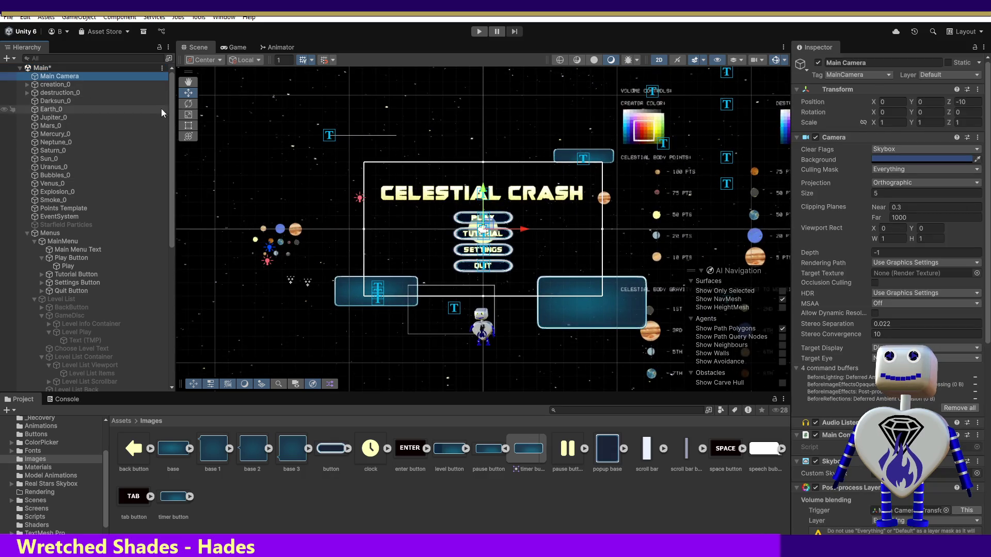
scroll(161, 206, down, 10)
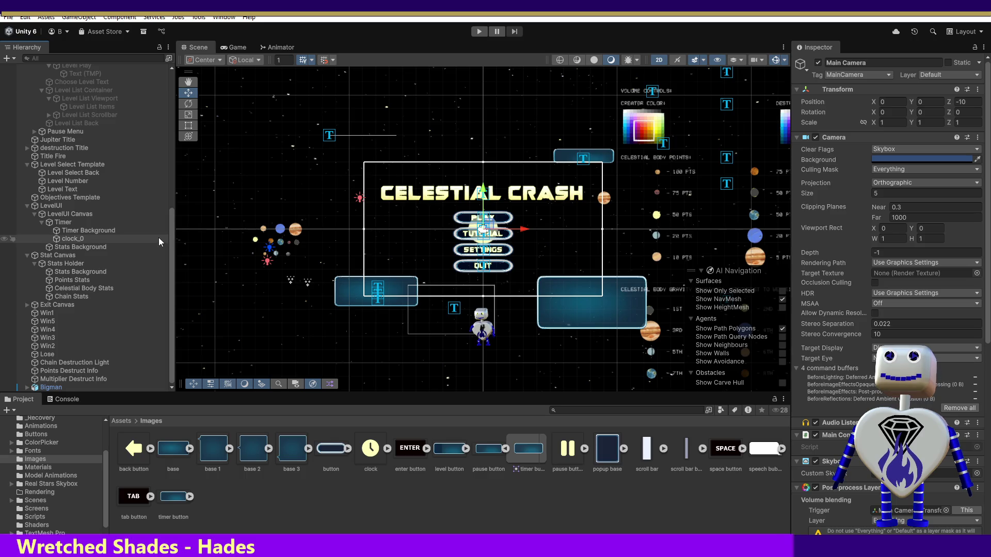
drag(484, 230, 538, 193)
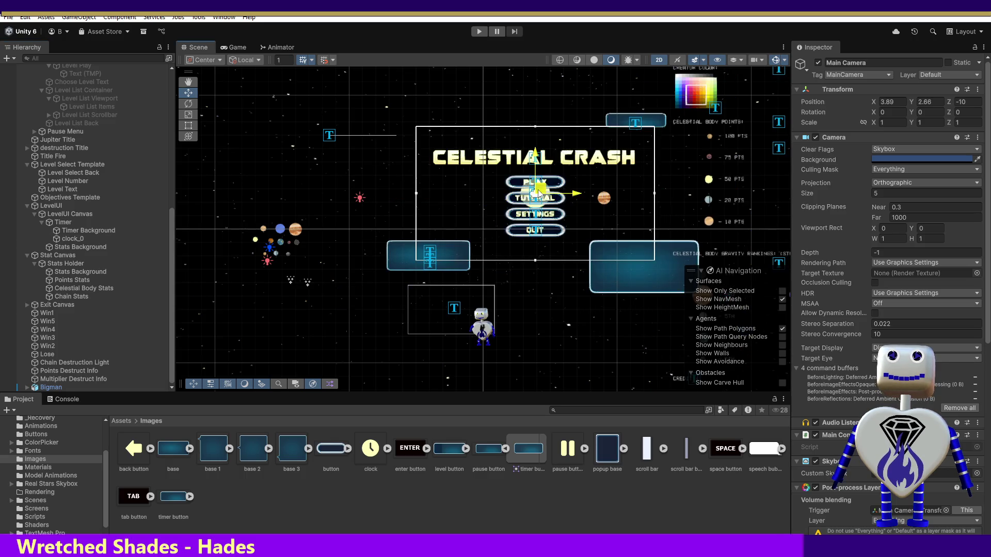
key(ctrl+z)
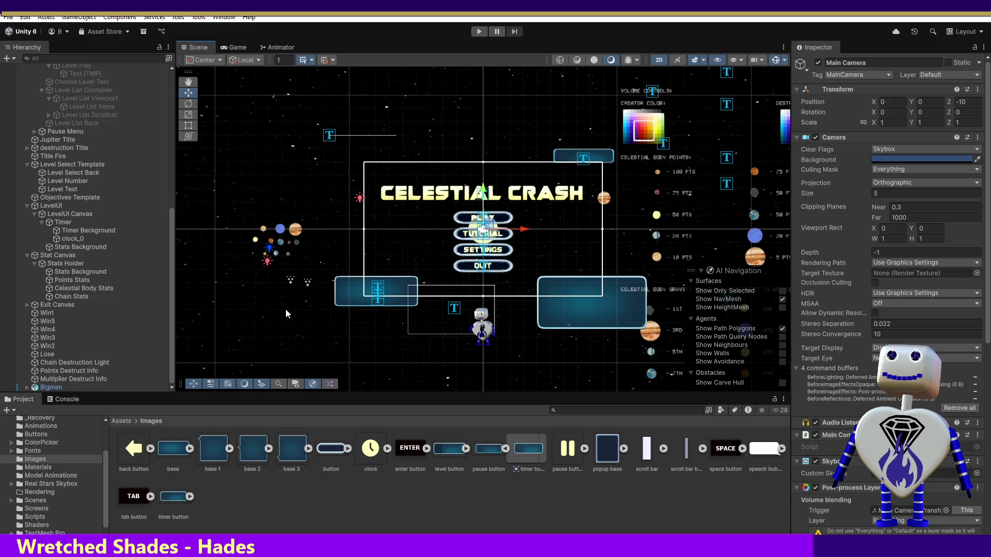
Rename the clock_0 object under Timer to 'Clock Image'.
click(66, 238)
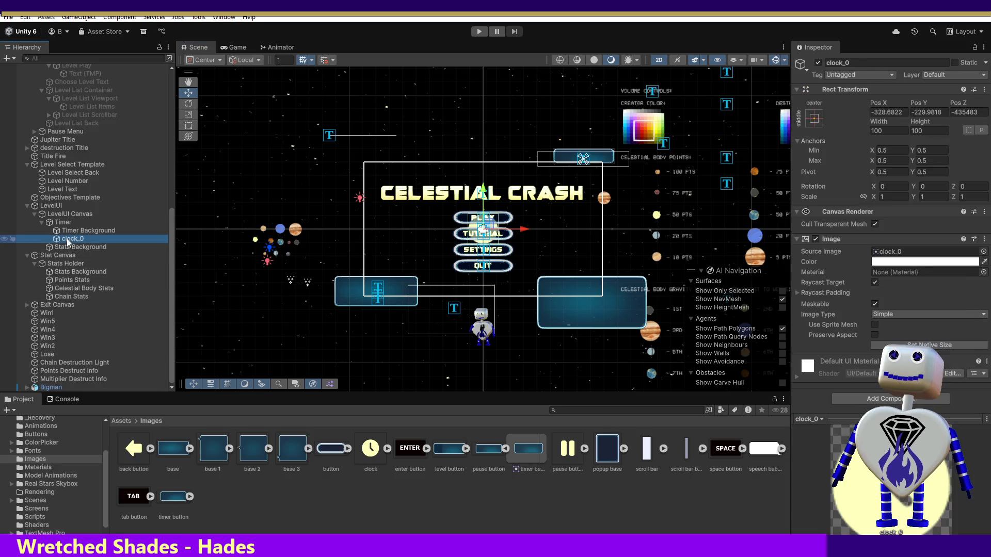
click(824, 62)
text(c)
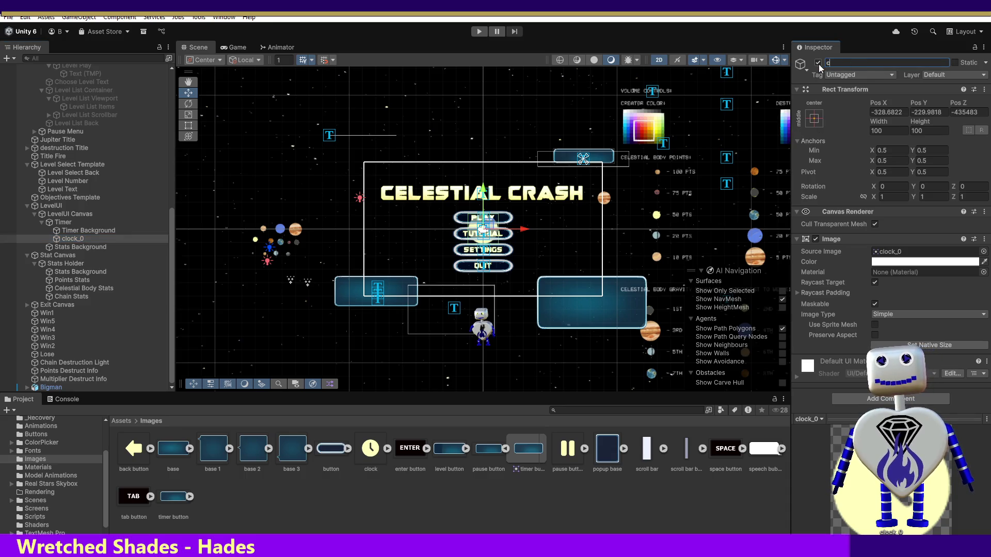
key(BackSpace)
key(BackSpace)
key(BackSpace)
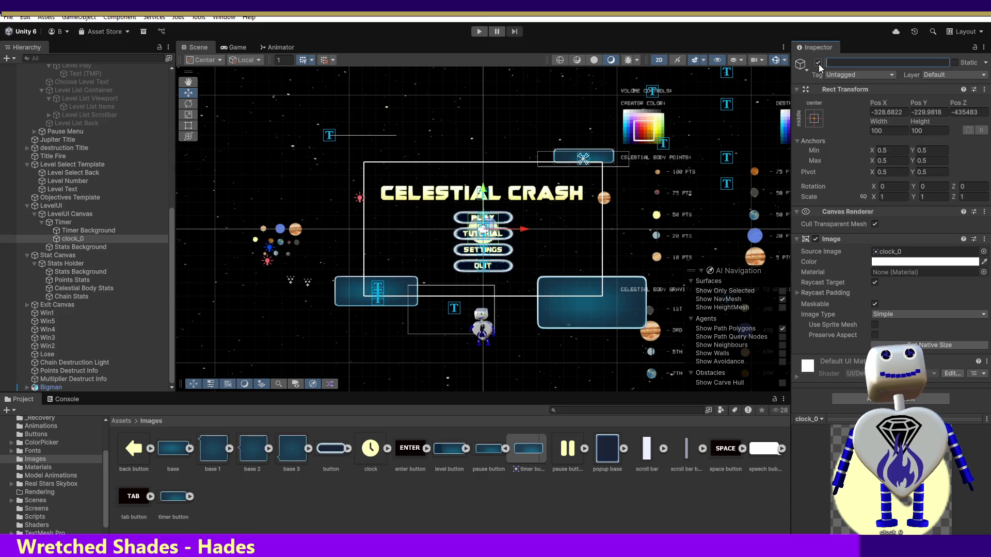
text(Clock)
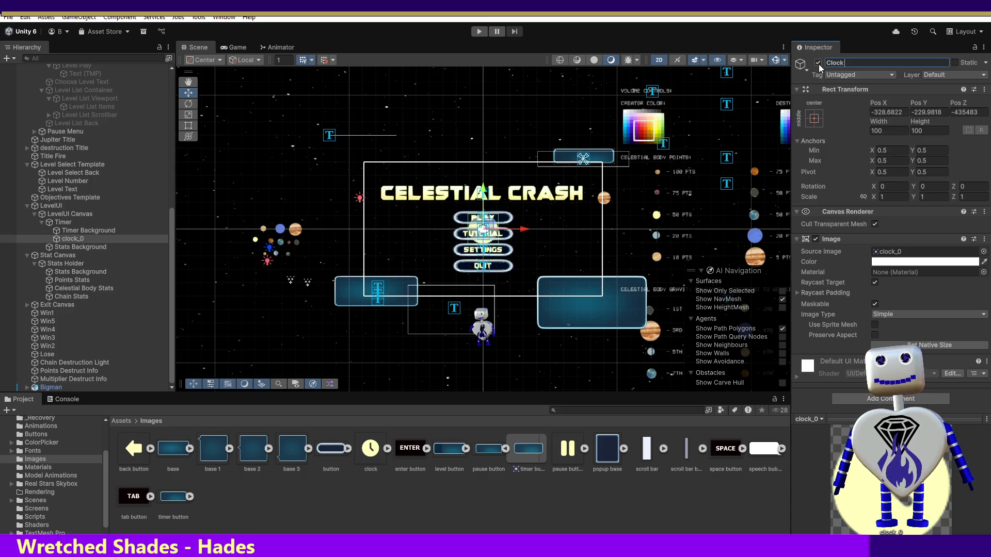
text( Image)
key(Return)
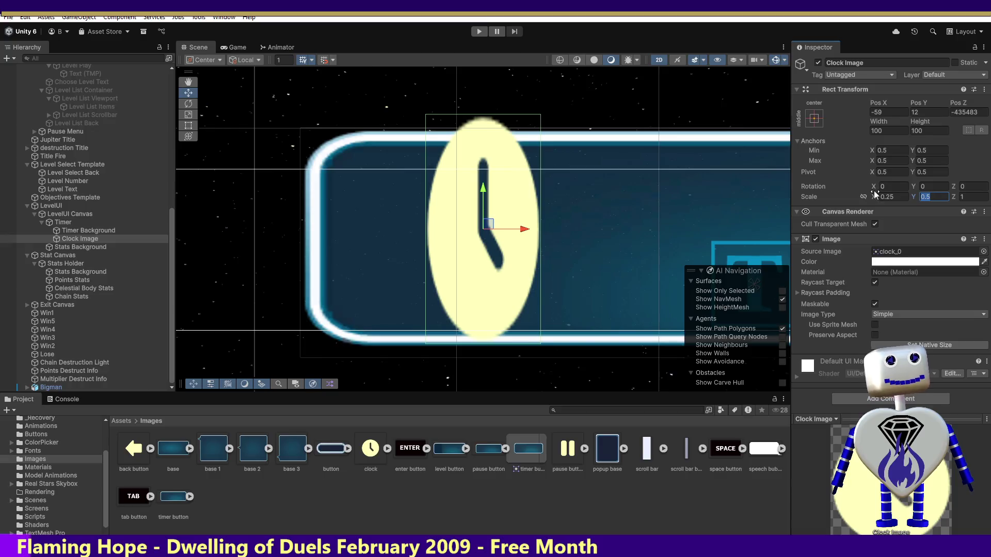
Try Clock Image scale values of 0.25 vertical and 0.5 horizontal.
text(.25)
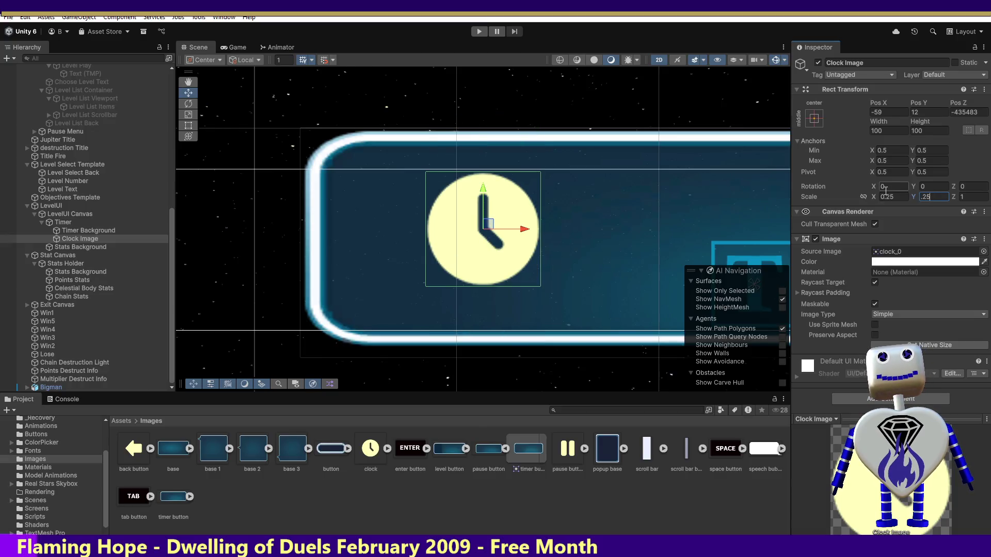
click(891, 196)
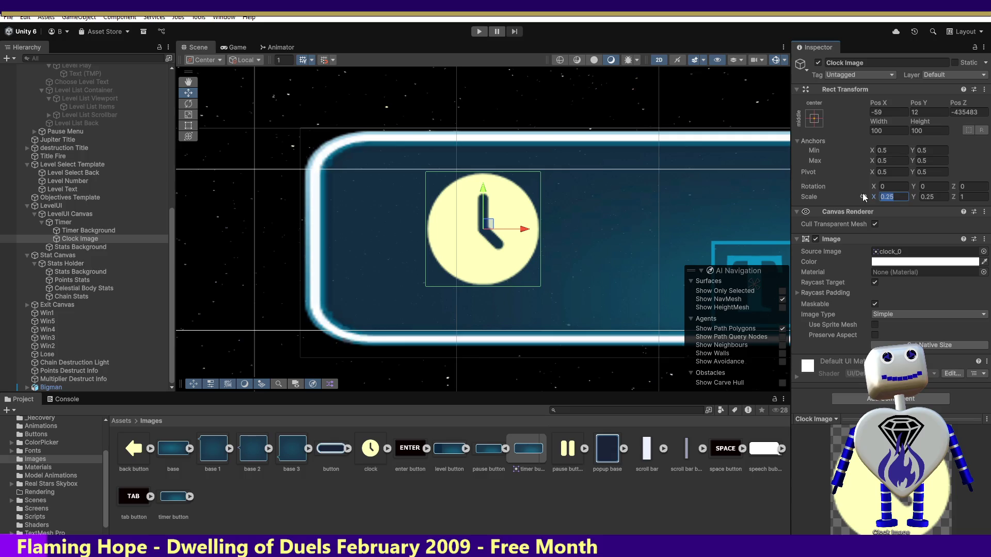
text(3)
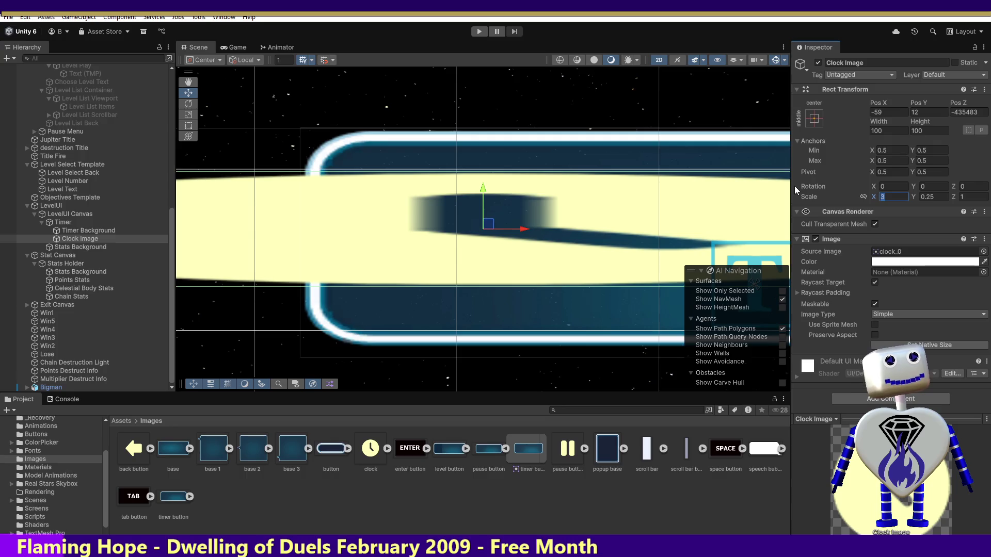
key(Left)
text(.)
key(ctrl+a)
text(.4)
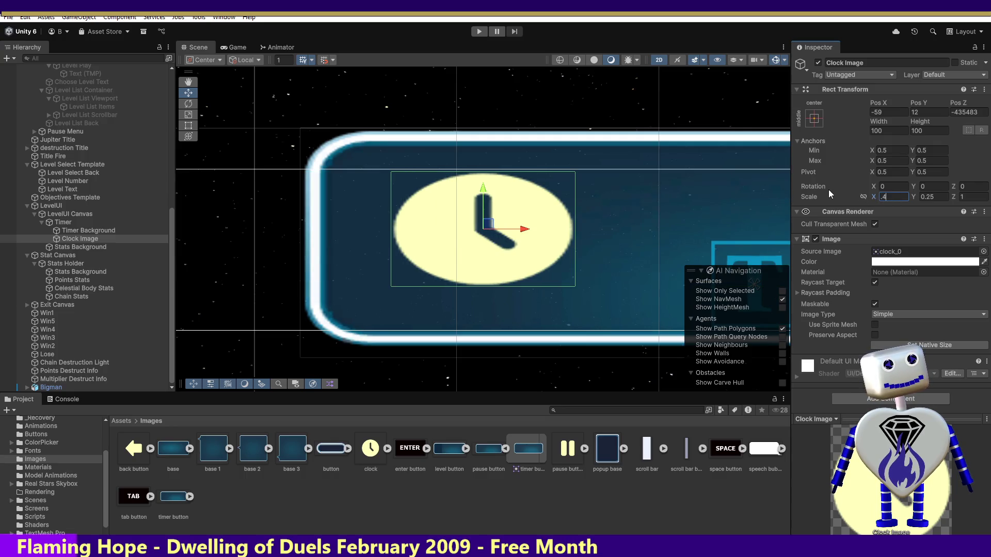
key(BackSpace)
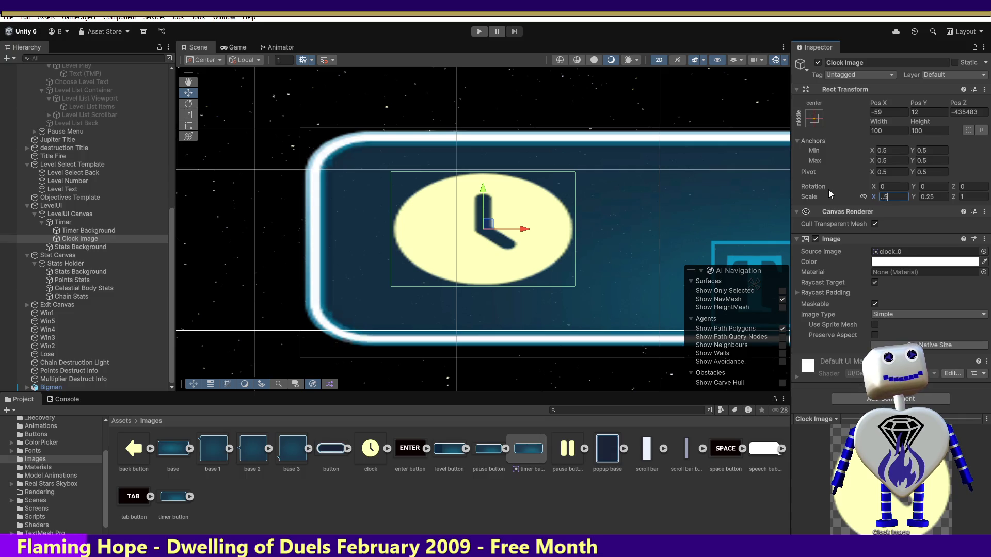
text(5)
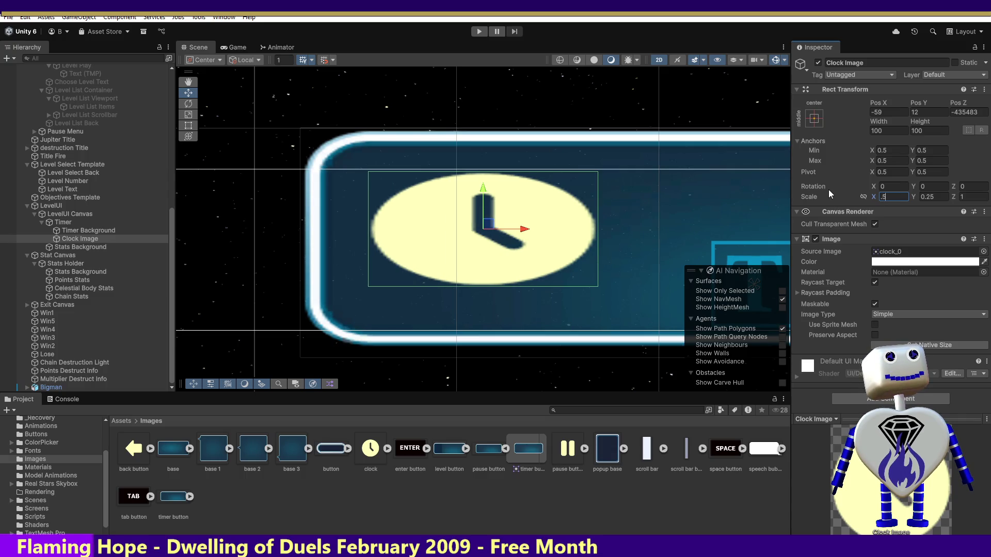
Try Clock Image scale of 0.5, then 0.45, on both axes.
click(927, 196)
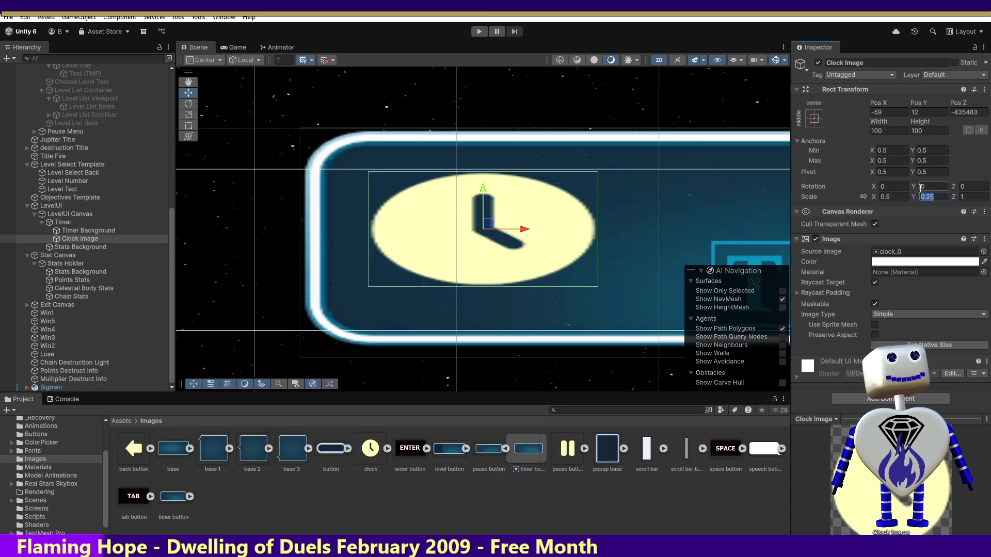
text(.5)
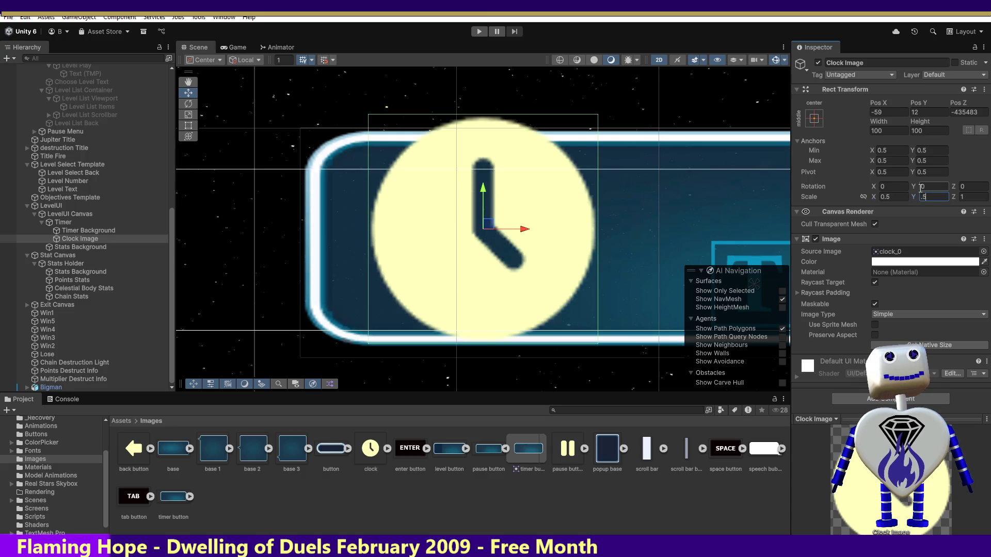
click(886, 197)
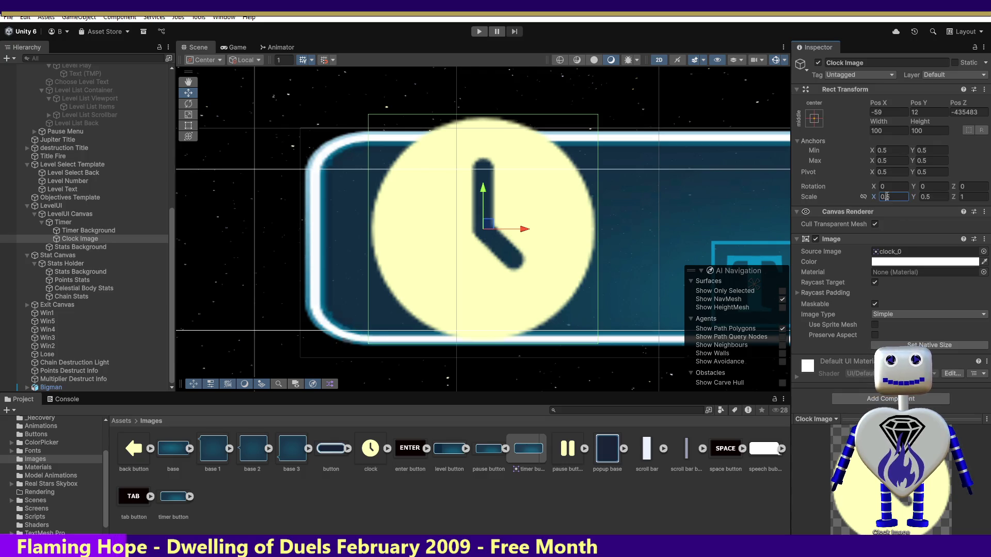
text(.45)
click(927, 196)
text(.45)
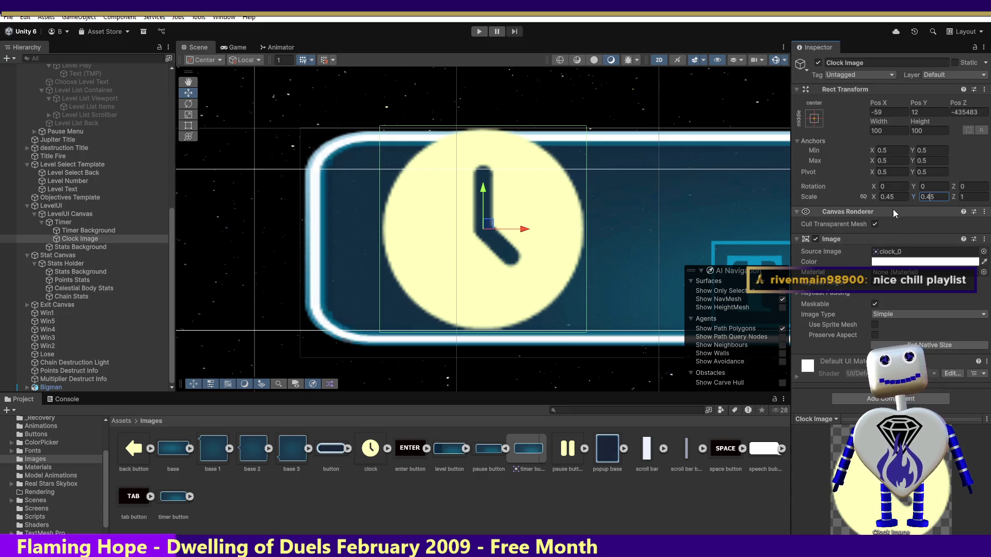
Set Clock Image scale to 0.4 by 0.4 and nudge it inside the timer background.
click(893, 196)
text(0.4)
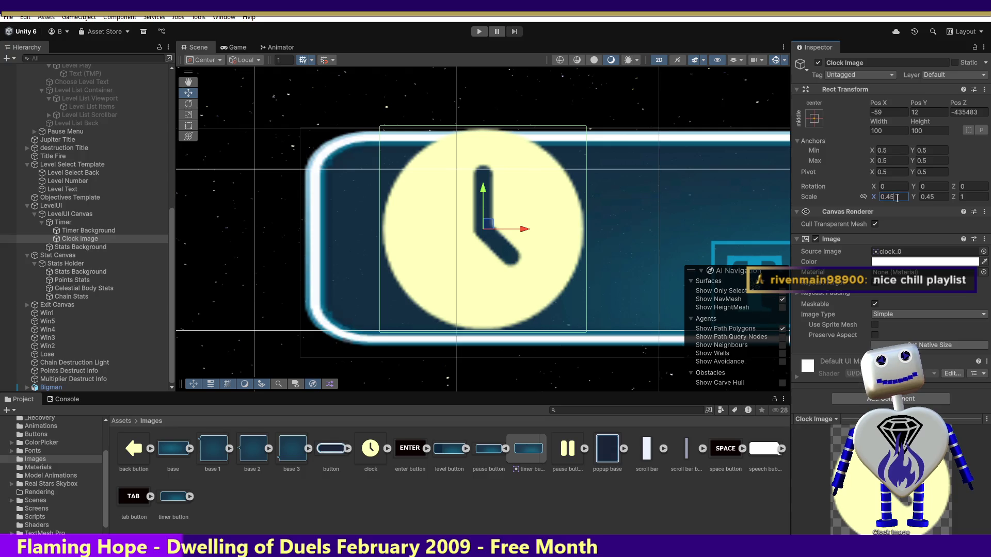
click(945, 195)
text(0.4)
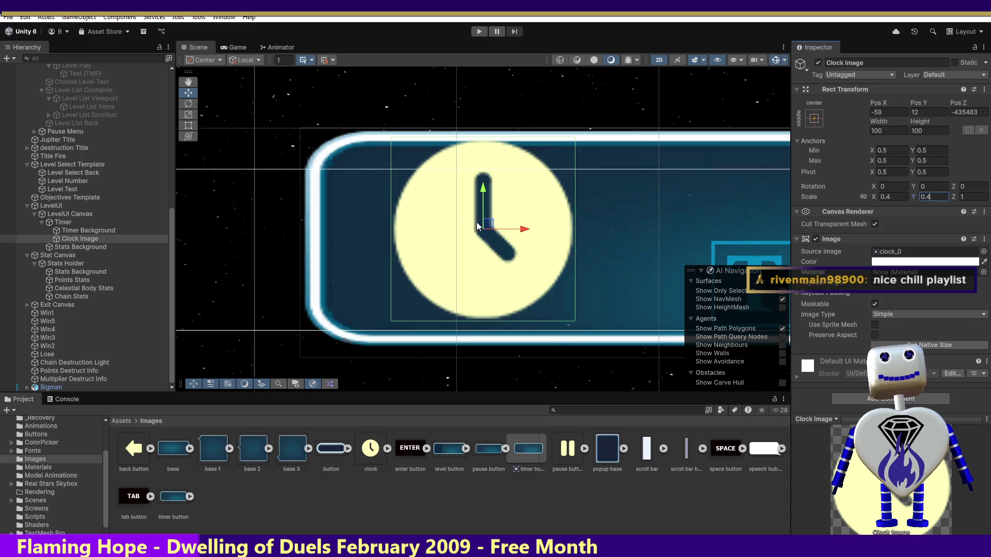
drag(490, 225, 490, 235)
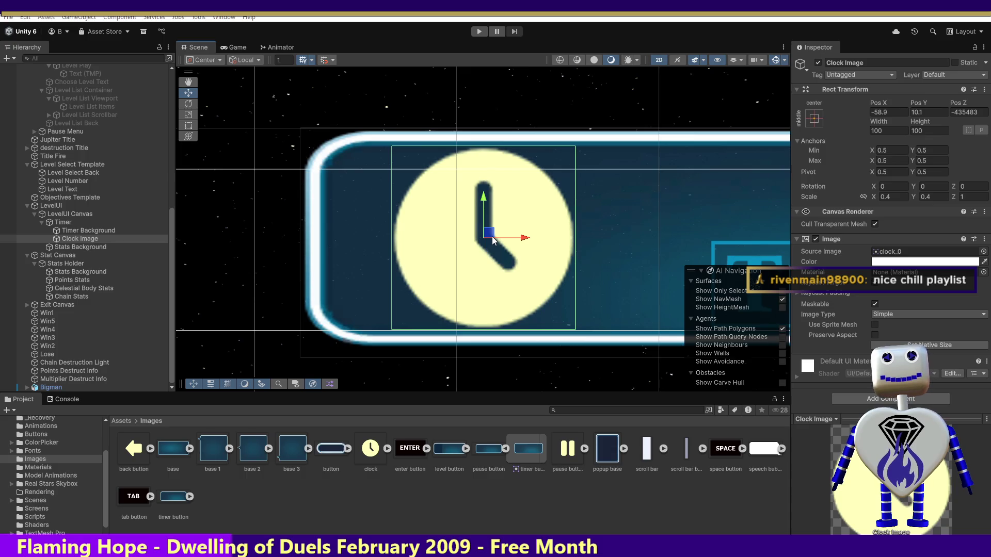
key(alt+Tab)
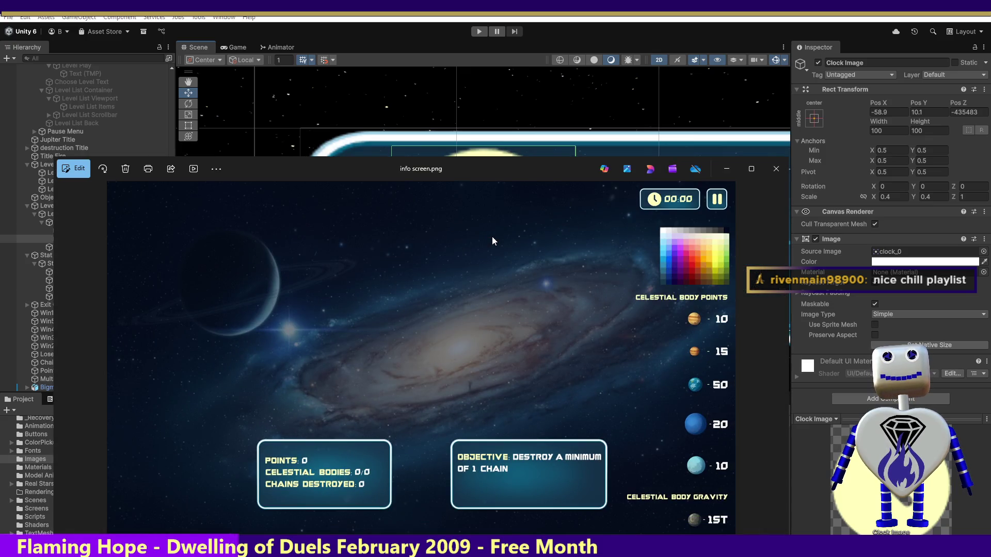
key(alt+Tab)
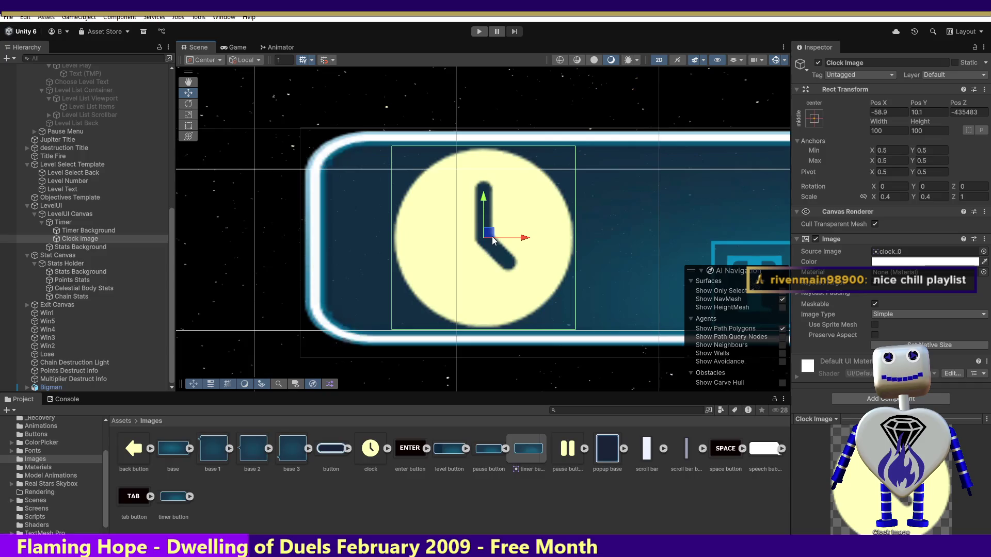
key(alt+Tab)
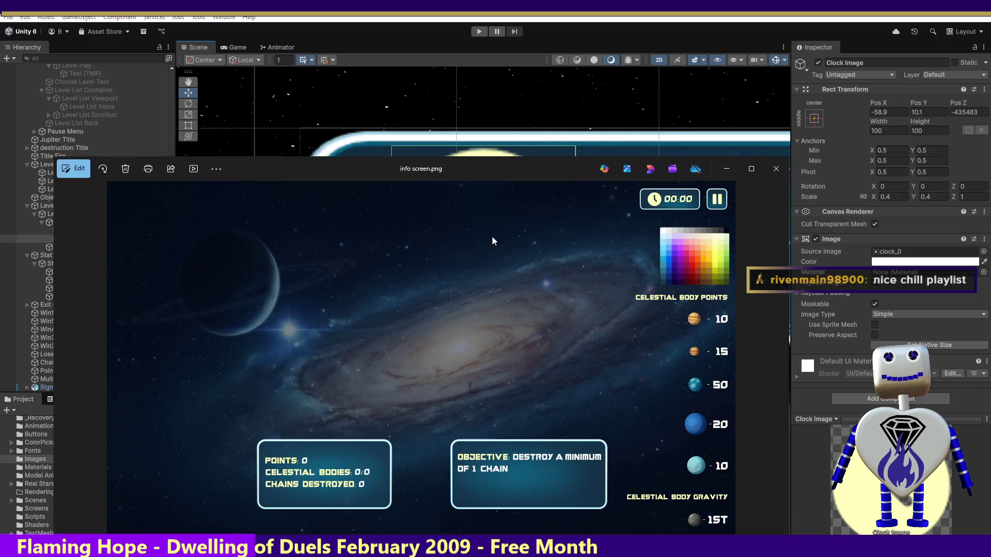
key(alt+Tab)
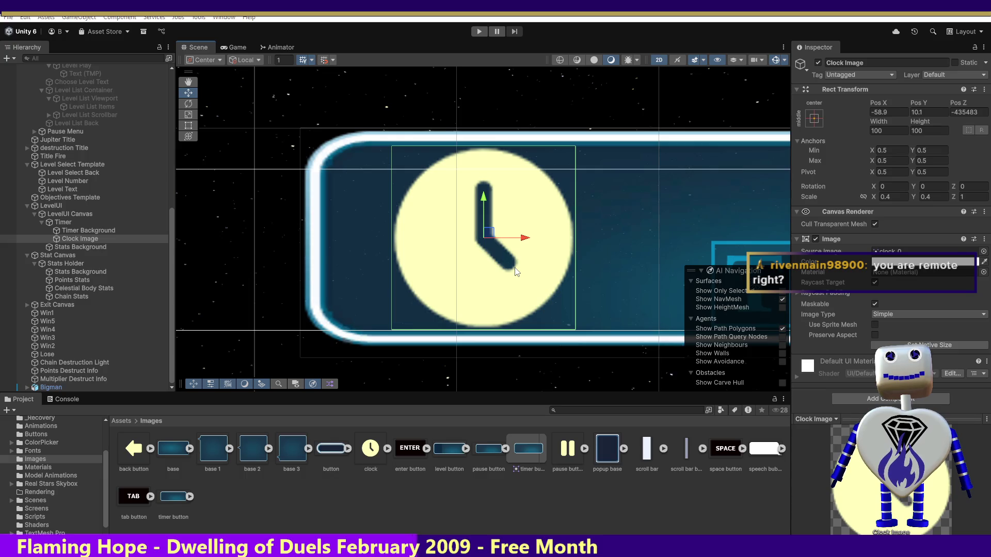
key(alt+Tab)
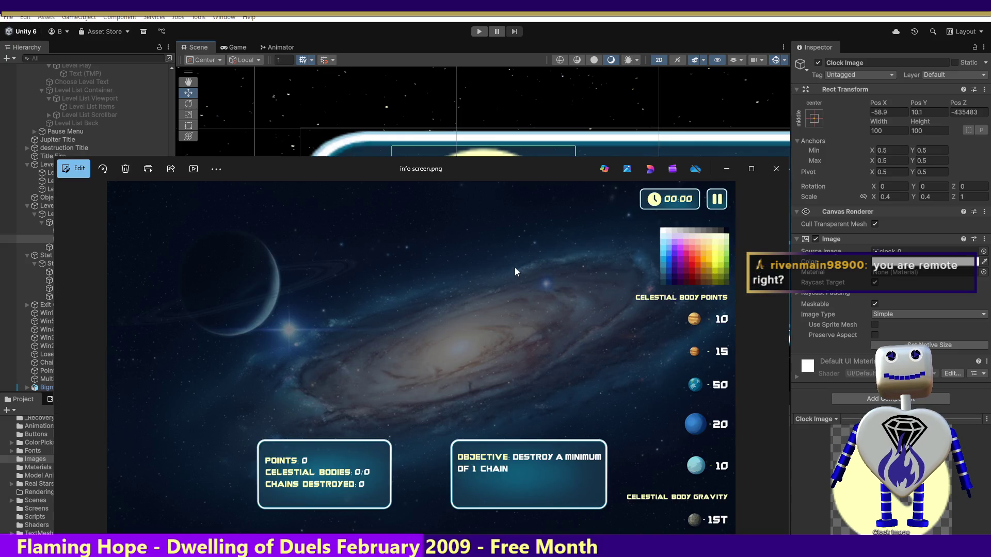
key(alt+Tab)
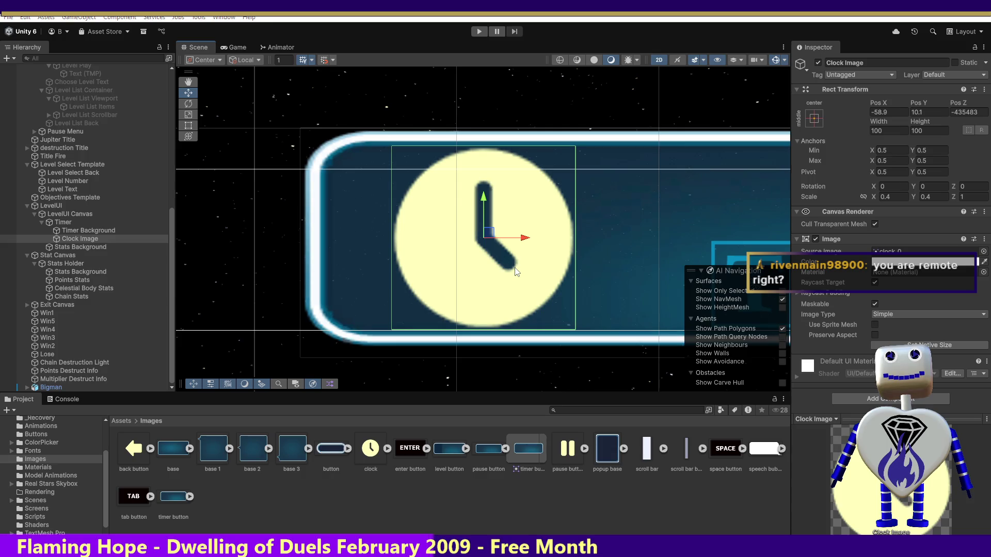
key(alt+Tab)
key(alt+Tab)
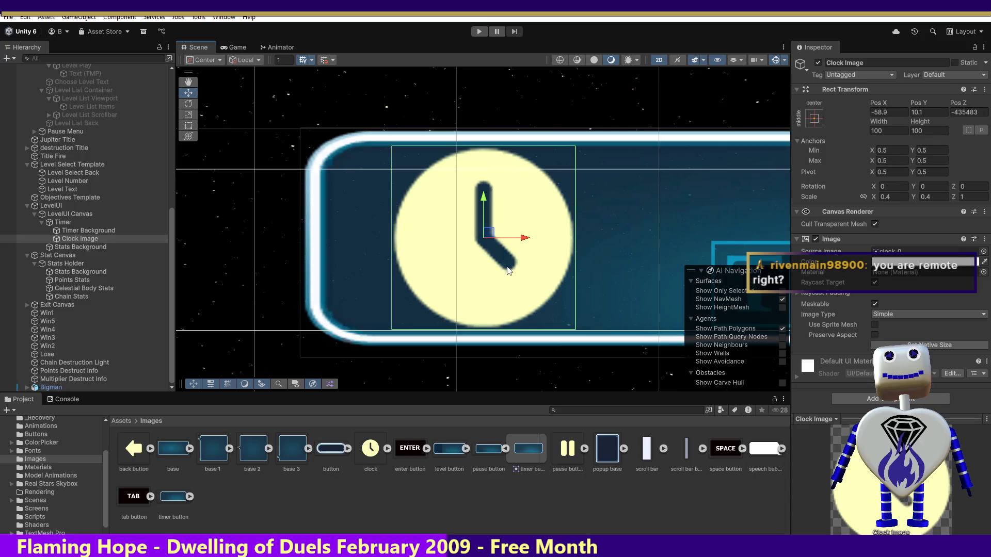
key(alt+Tab)
key(alt+Tab)
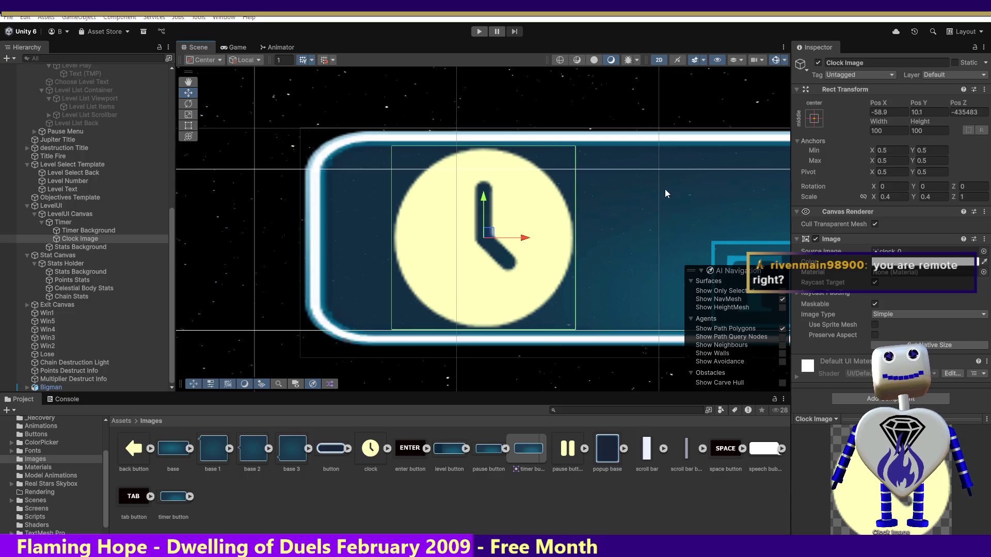
key(alt+Tab)
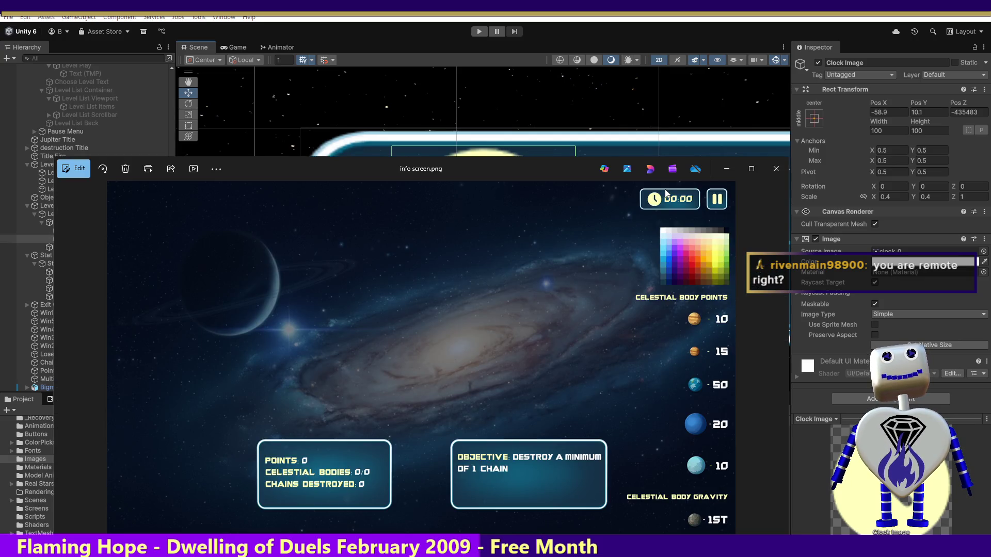
key(alt+Tab)
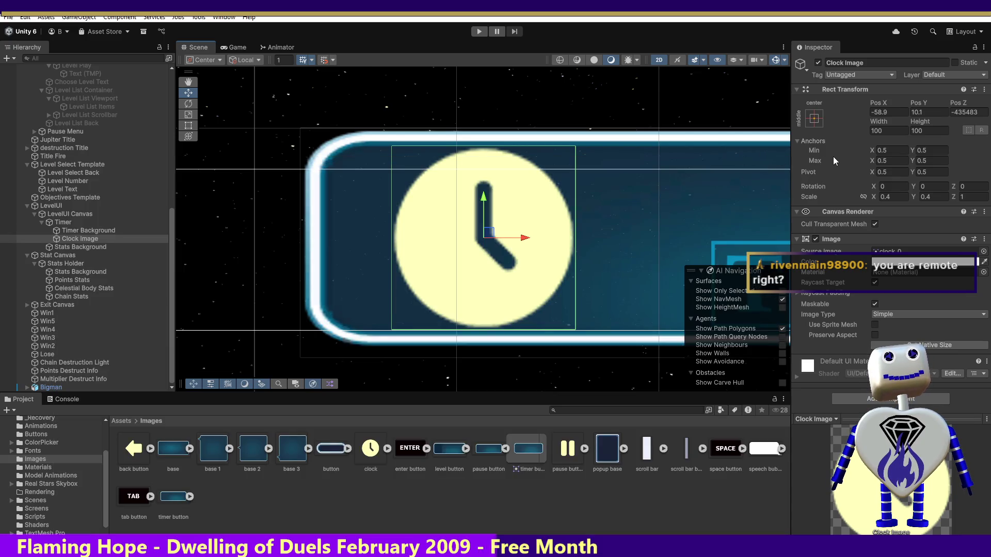
key(alt+Tab)
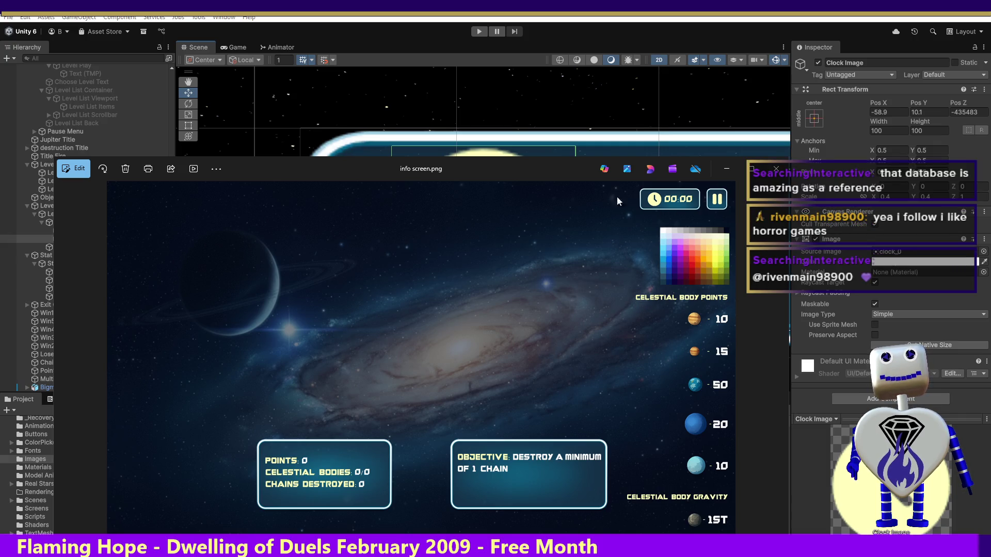
Move the info screen.png viewer out of the way and close it.
mouse_move(538, 171)
mouse_down()
mouse_move(525, 209)
mouse_move(535, 229)
mouse_move(566, 233)
mouse_move(572, 249)
mouse_up()
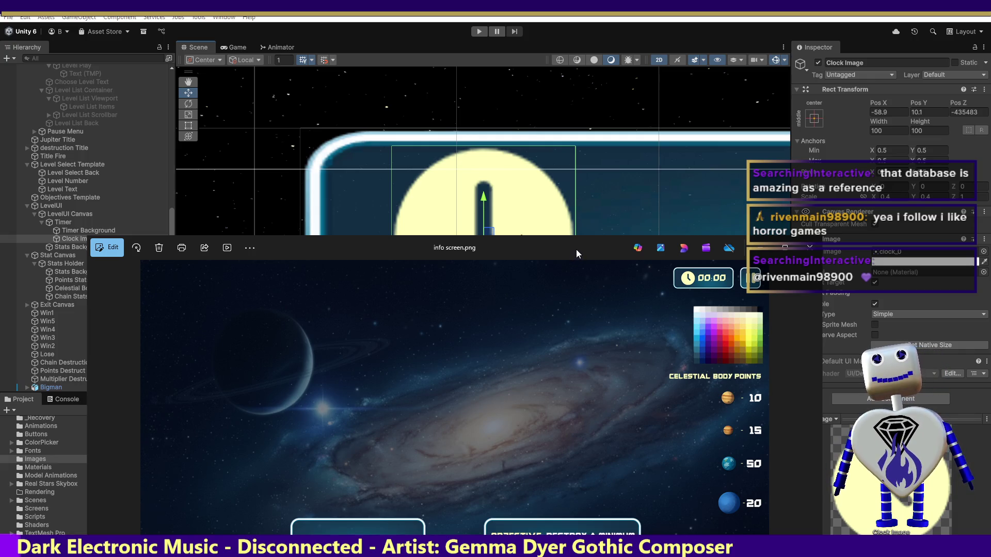
mouse_move(576, 249)
mouse_down()
mouse_move(628, 448)
mouse_move(630, 556)
mouse_up()
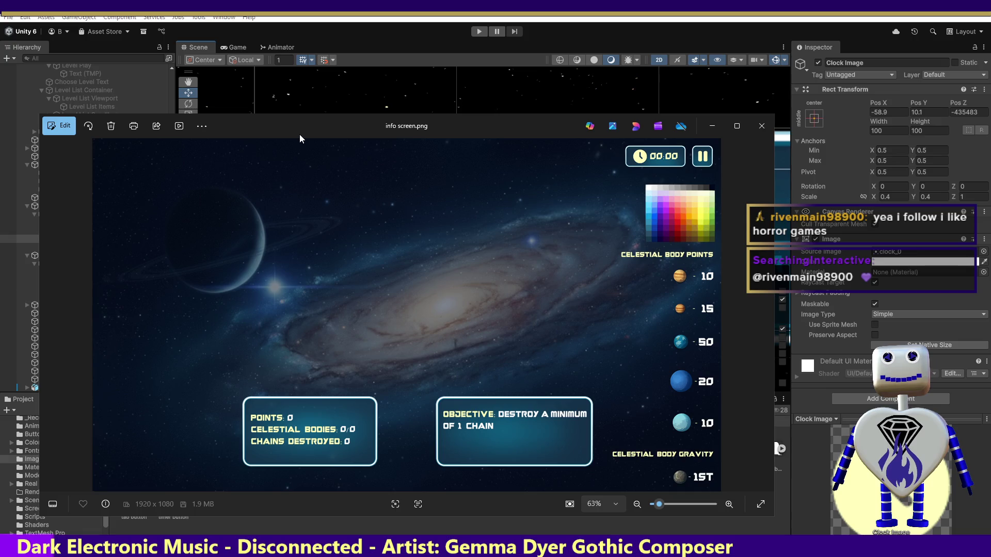
key(alt+F4)
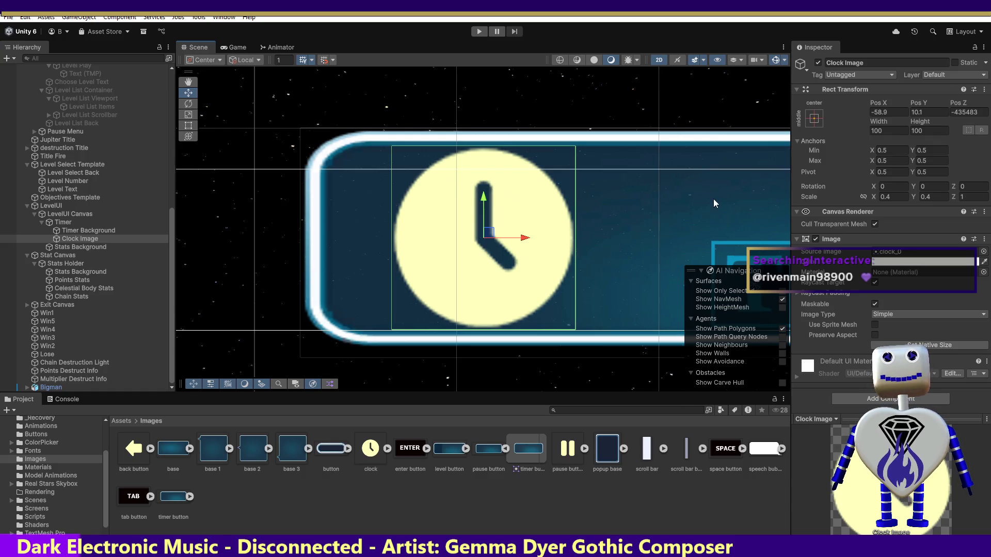
Select Timer Background and start Play mode on the Time Trial 2 level.
click(743, 258)
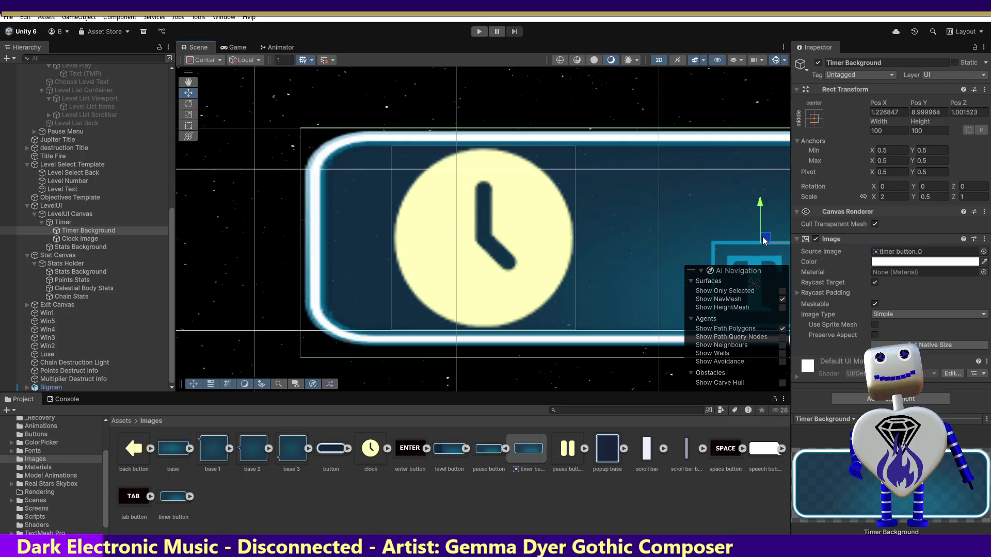
click(475, 30)
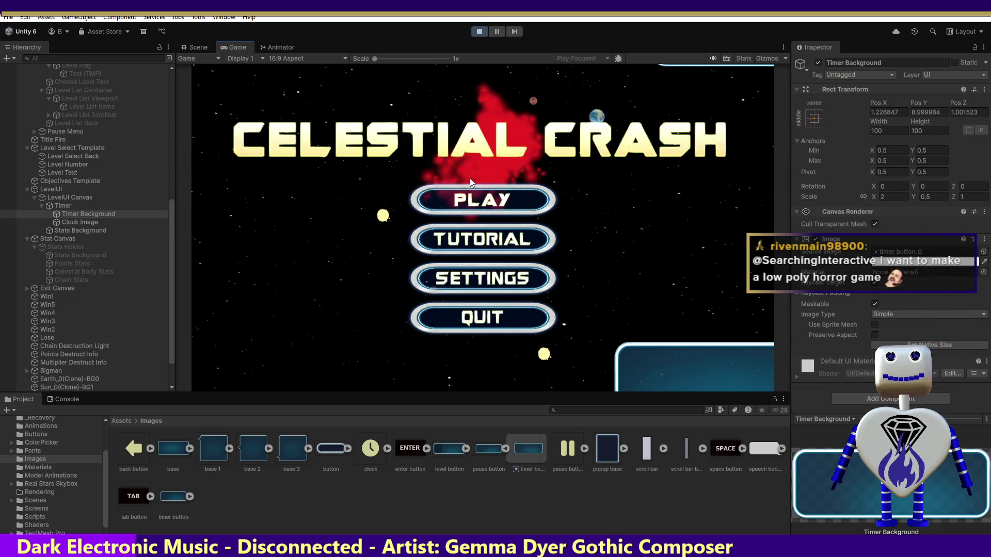
click(478, 199)
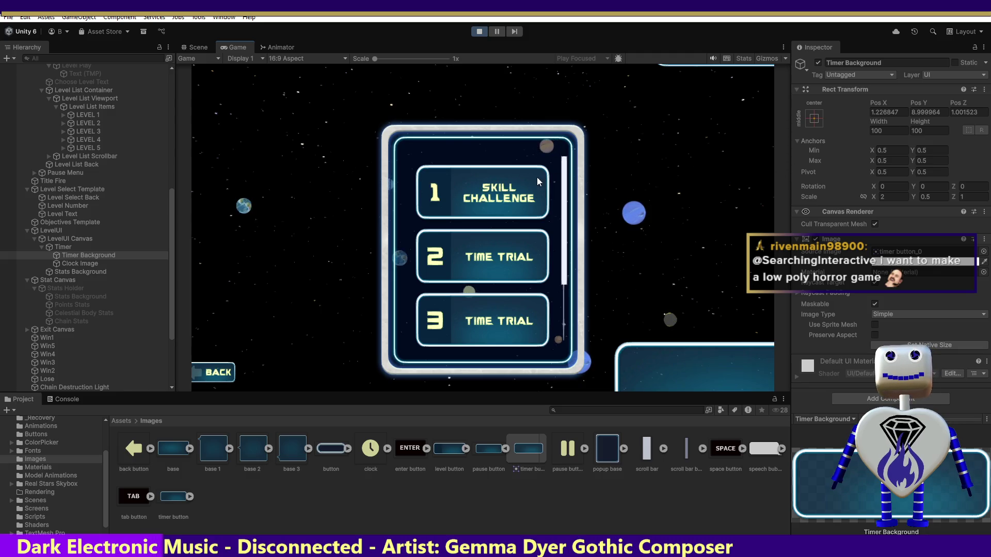
click(508, 239)
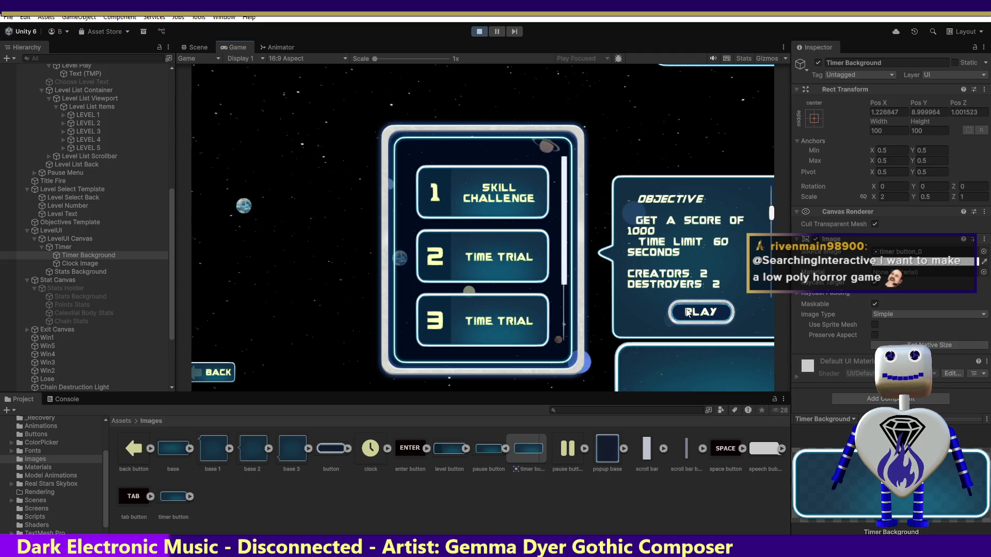
click(686, 310)
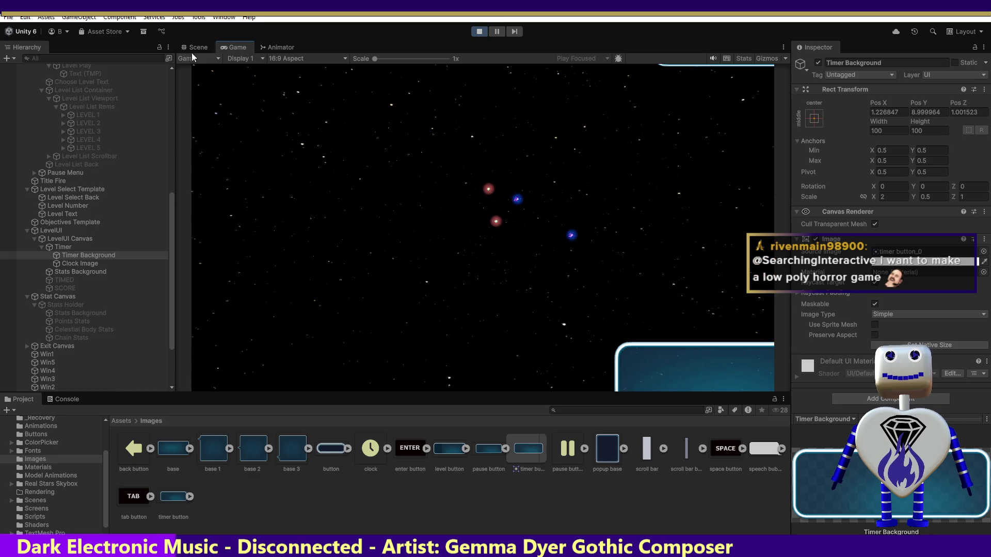
Check the running Game view, then frame the Timer text in the Scene view.
click(197, 48)
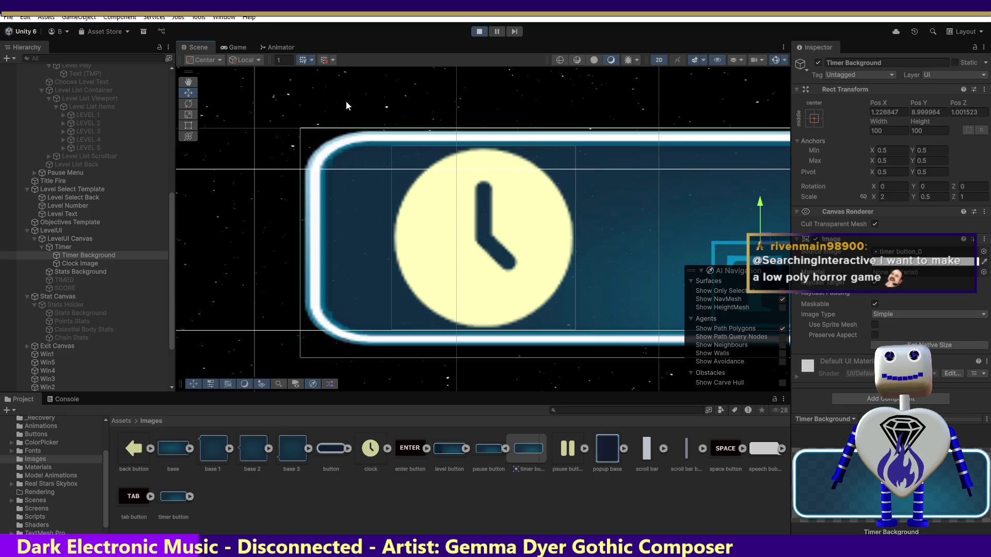
click(237, 47)
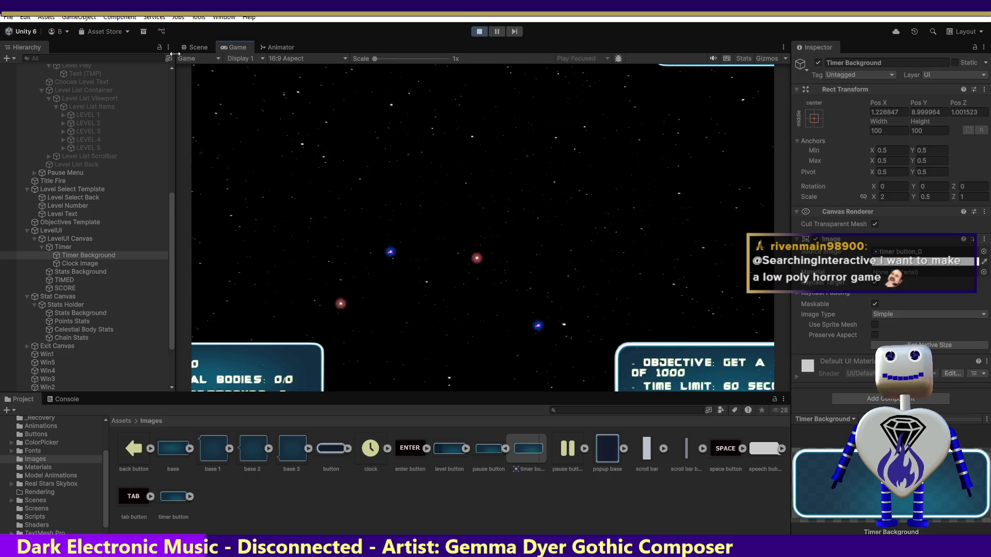
click(199, 45)
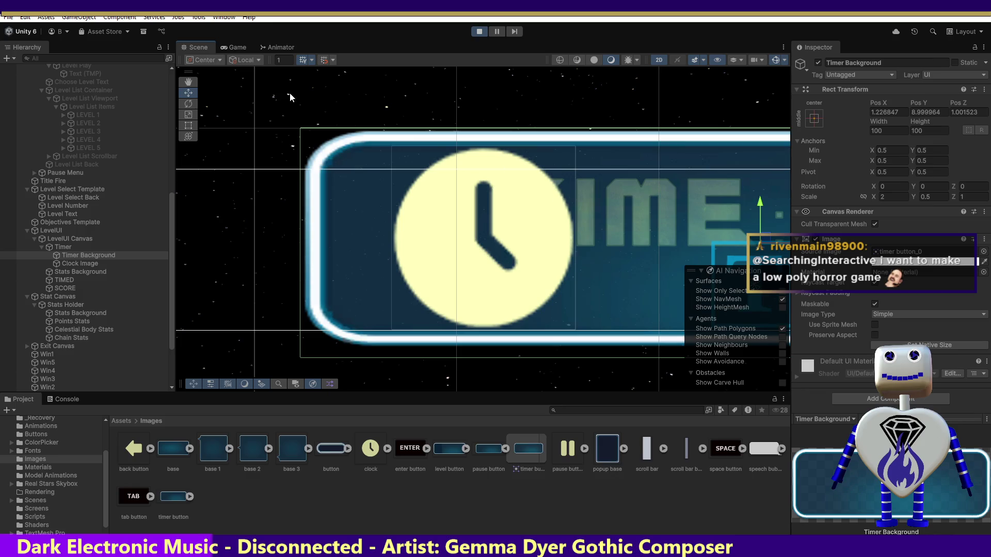
double_click(62, 247)
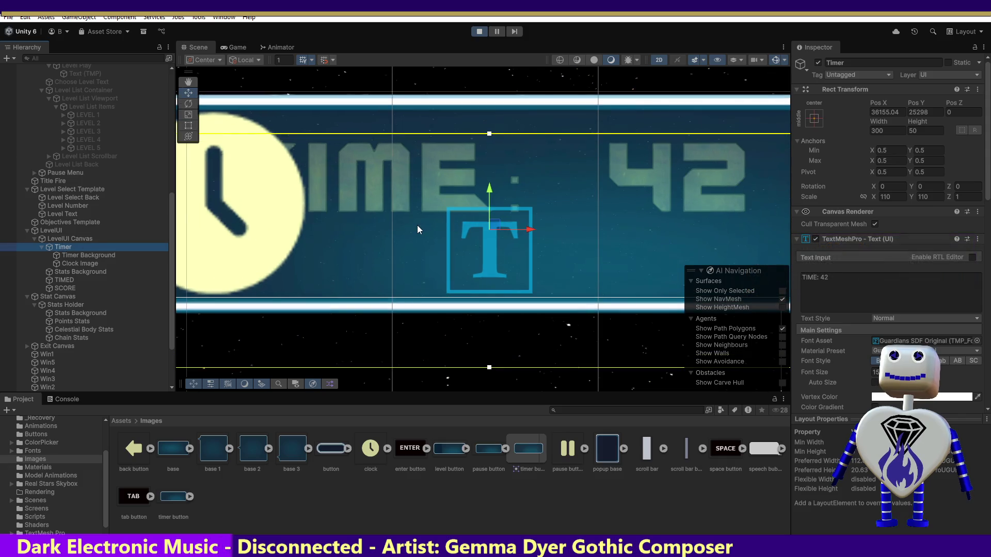
click(58, 238)
double_click(57, 236)
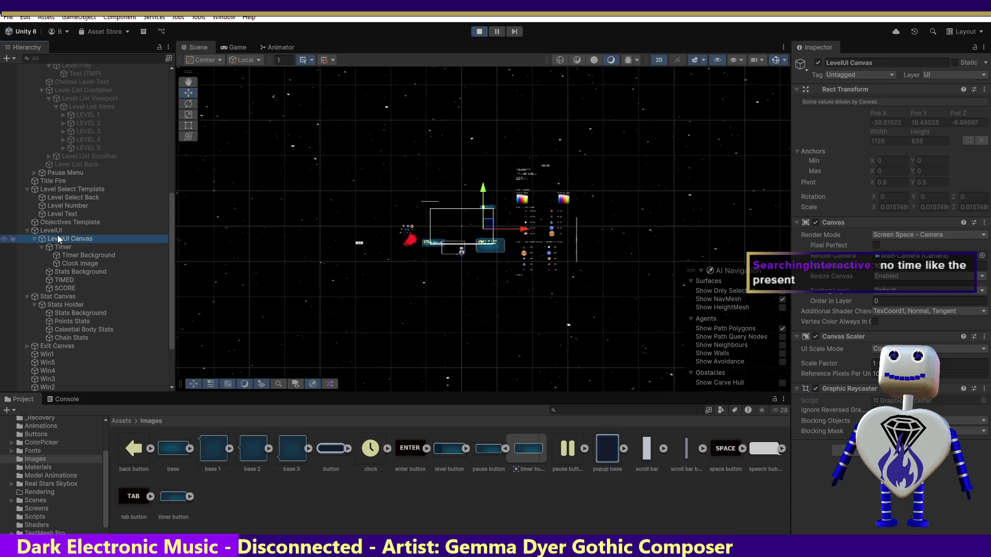
click(58, 230)
double_click(58, 230)
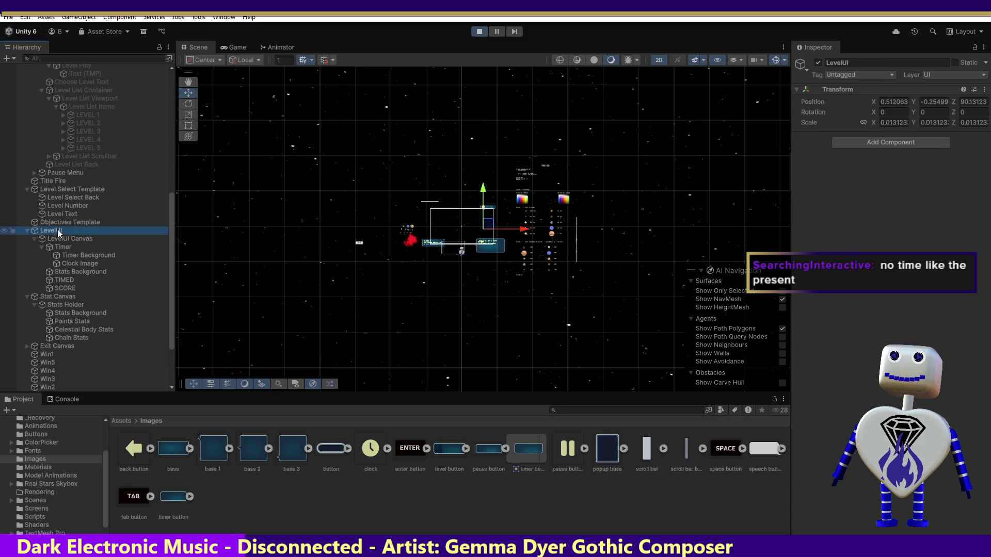
double_click(59, 255)
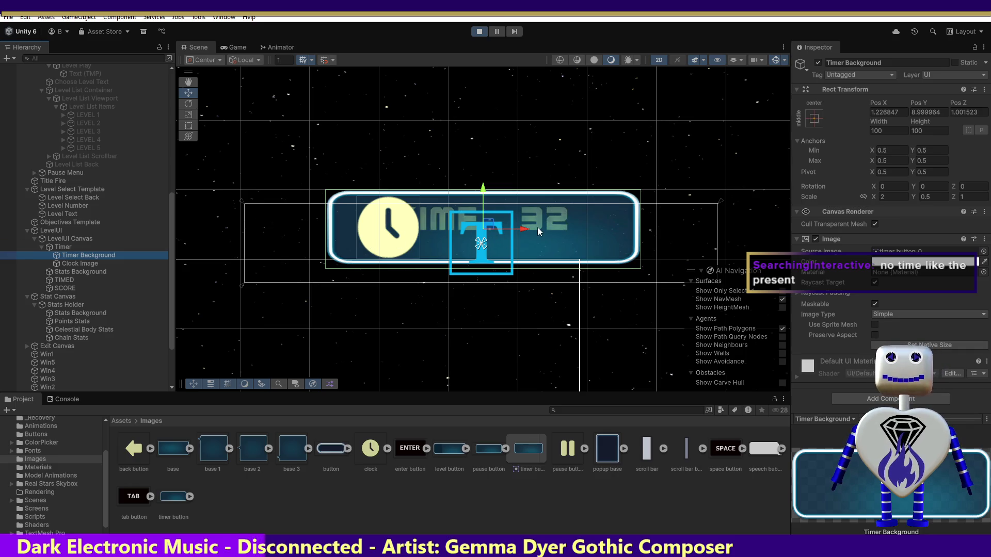
drag(538, 228, 543, 229)
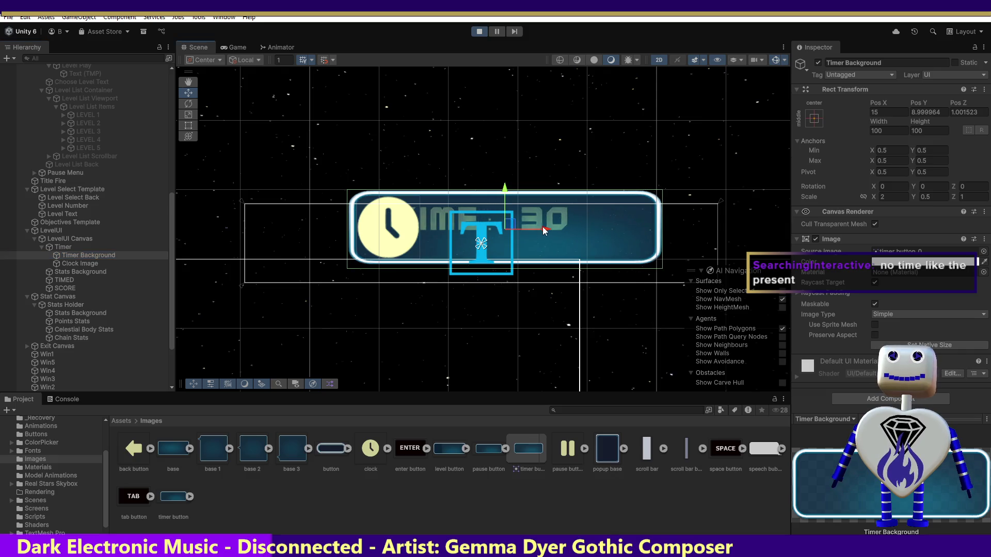
key(ctrl+z)
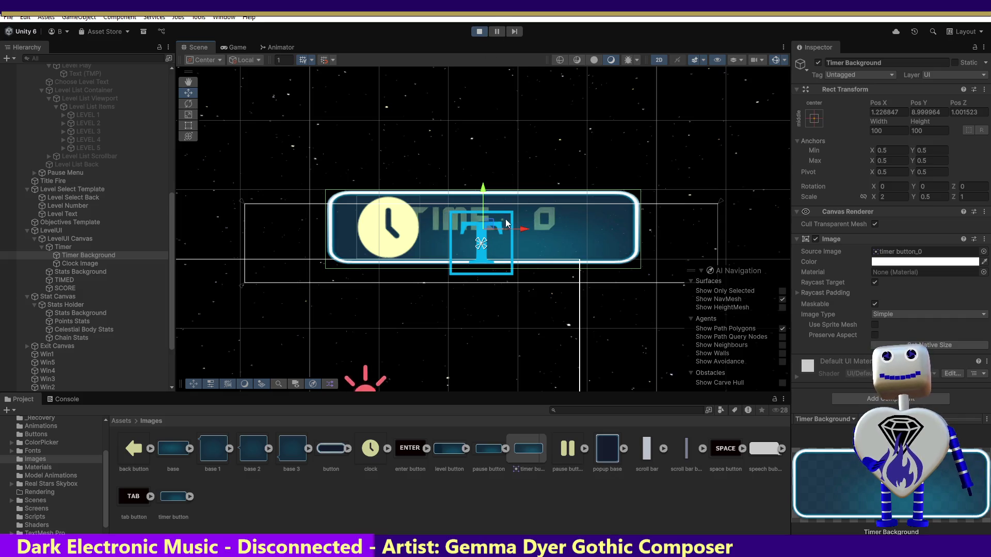
drag(493, 229, 508, 244)
key(ctrl+z)
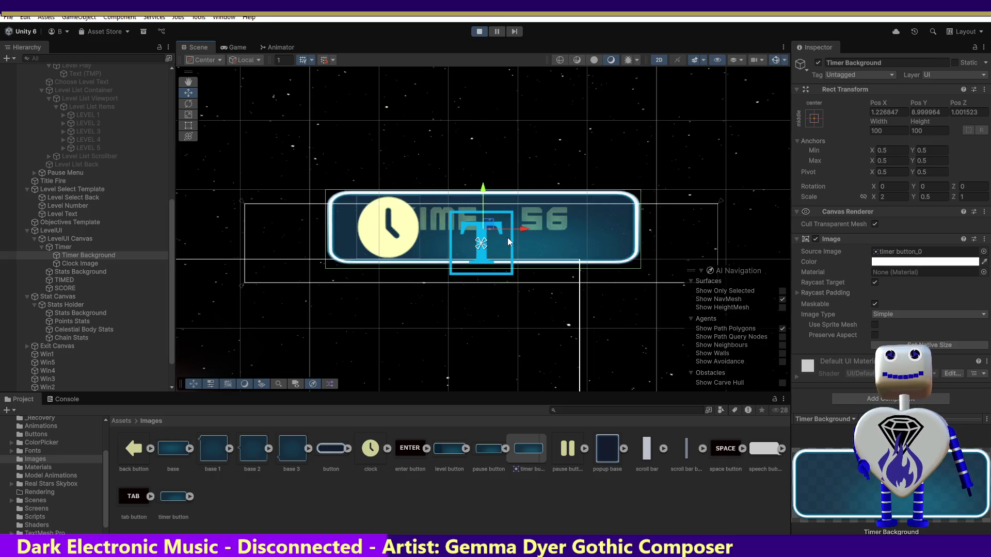
click(88, 256)
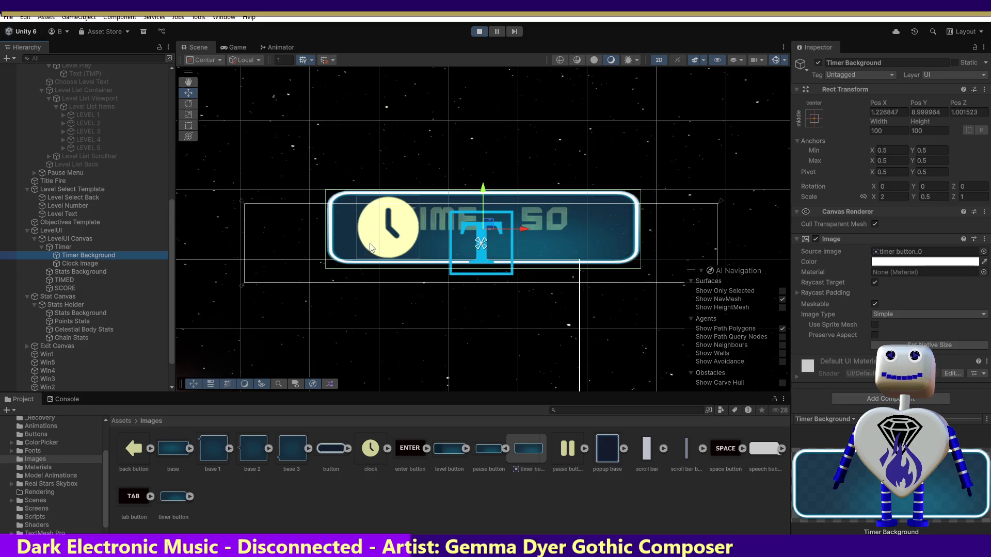
click(73, 248)
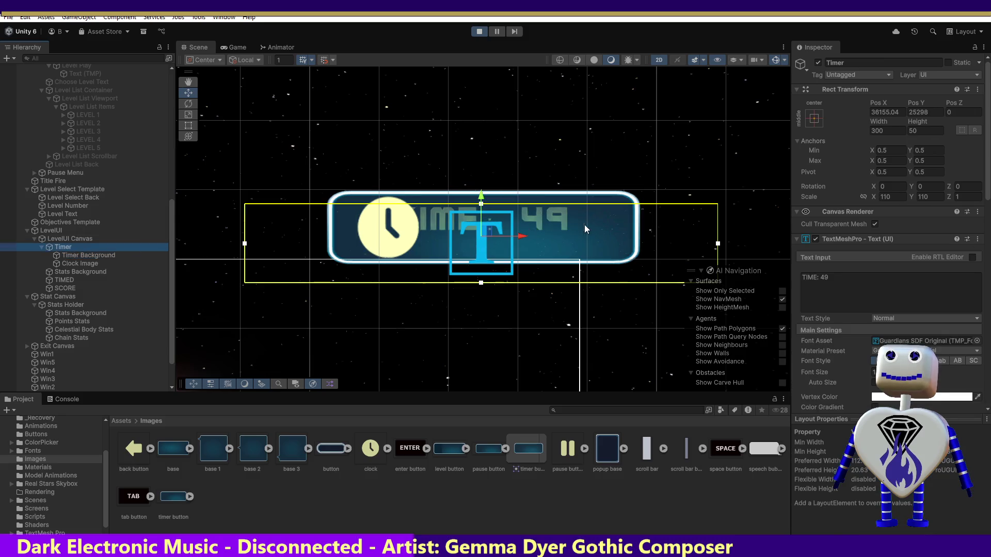
Drag Timer Background and Clock Image out of Timer, placing them above it in the hierarchy.
click(488, 231)
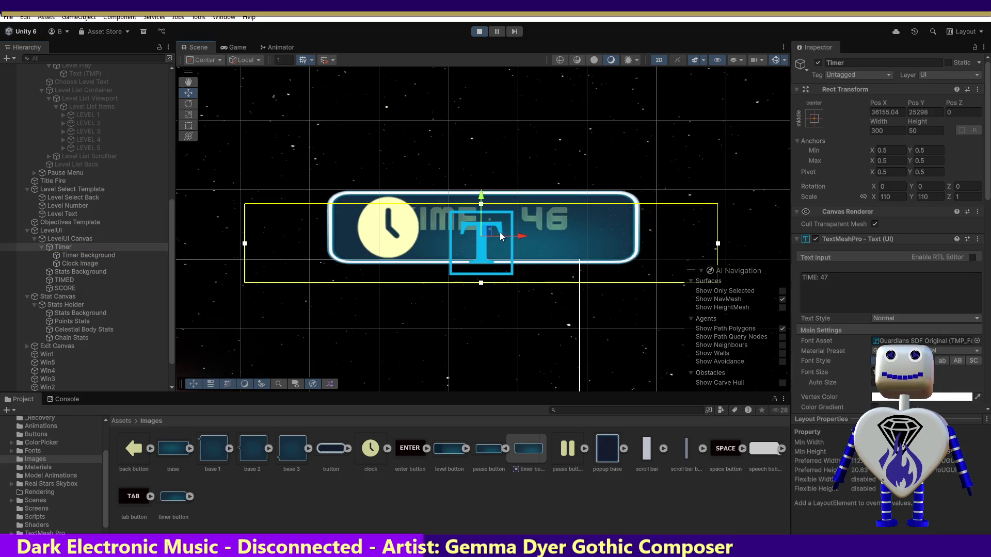
click(70, 264)
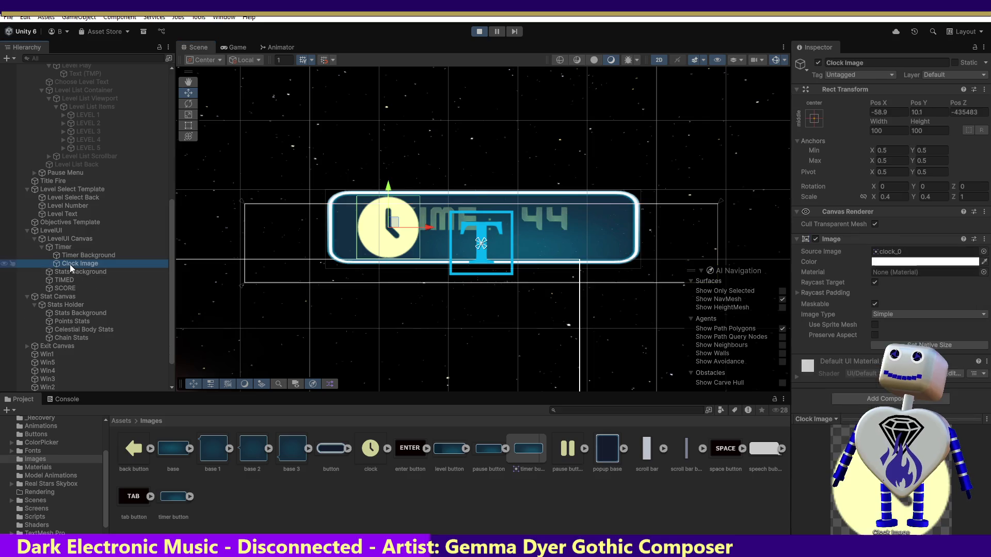
click(57, 247)
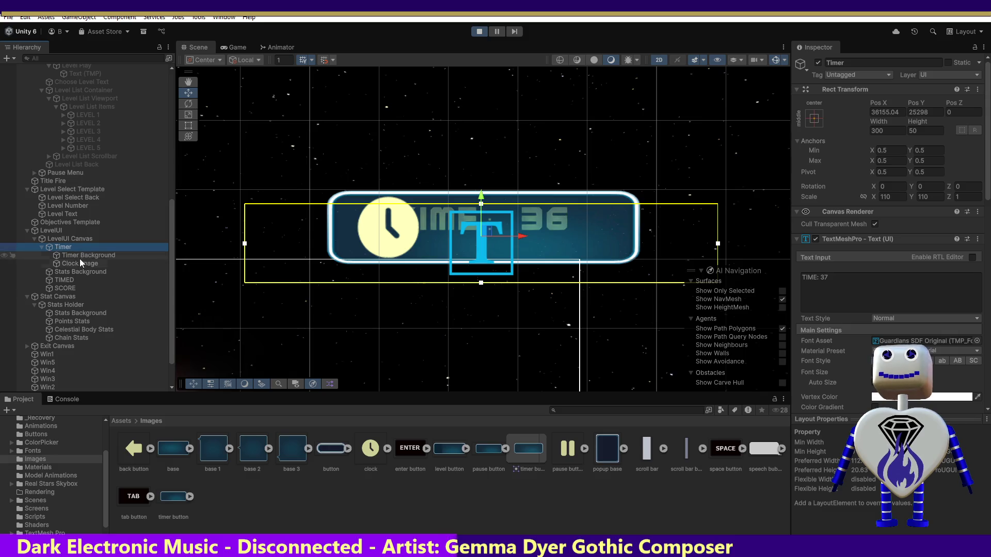
drag(77, 255, 76, 250)
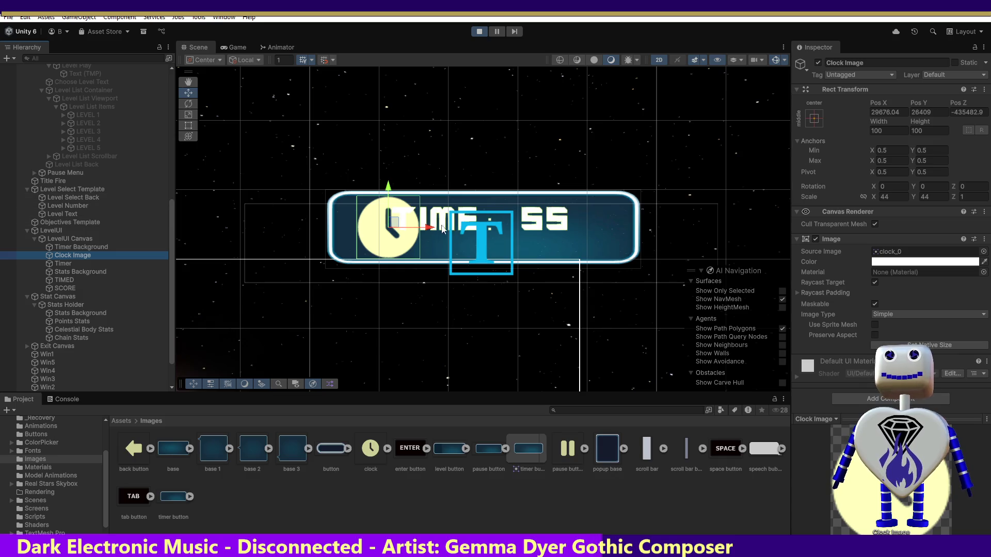
click(67, 262)
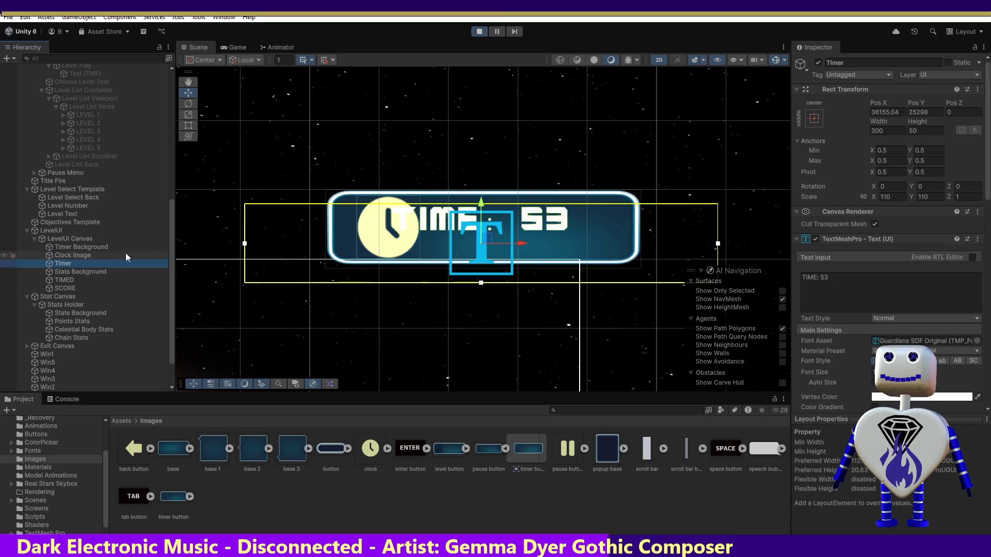
Shift the Timer countdown text right inside the timer background.
drag(493, 236, 528, 248)
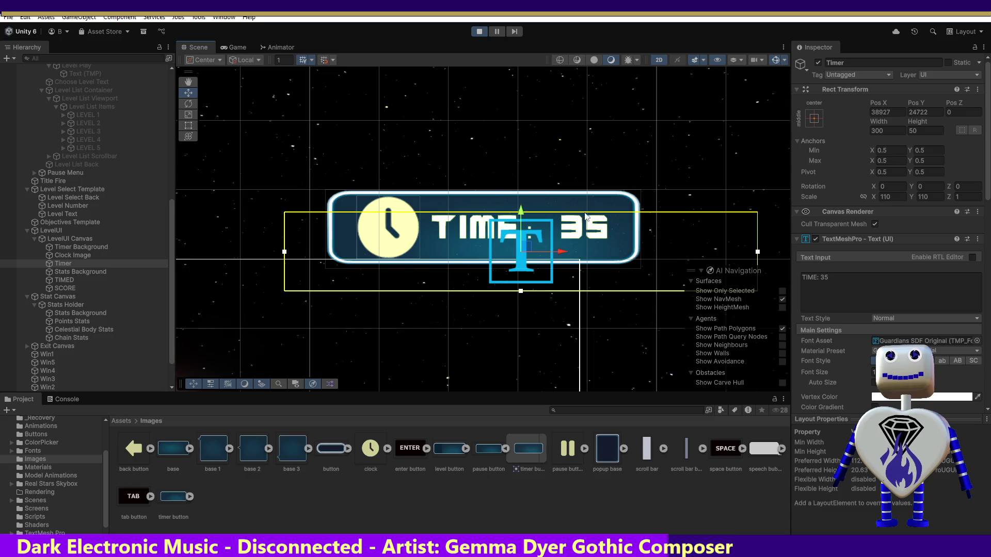
drag(566, 252, 562, 252)
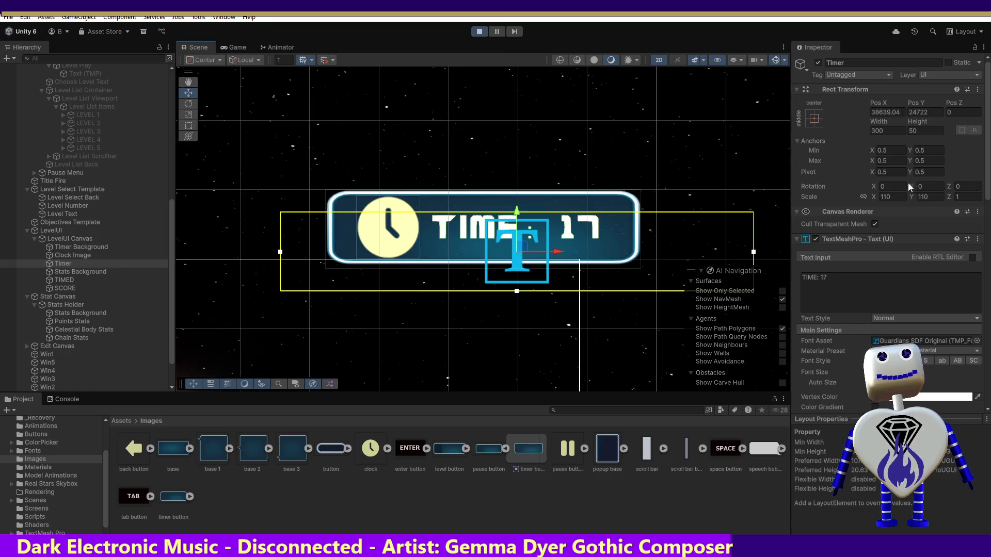
click(782, 299)
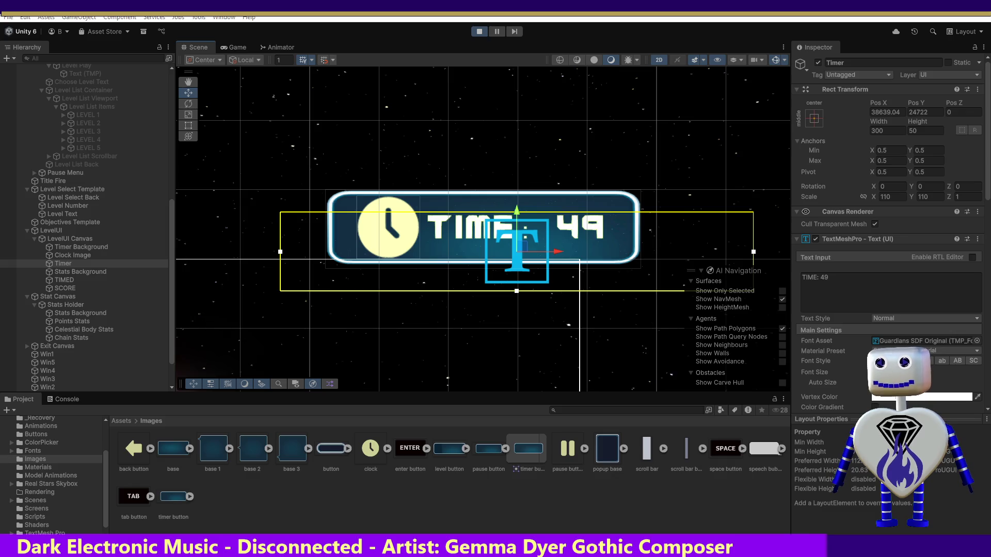
Screen-capture the Timer's Pos X and Pos Y values, then stop Play mode.
key(shift+super+s)
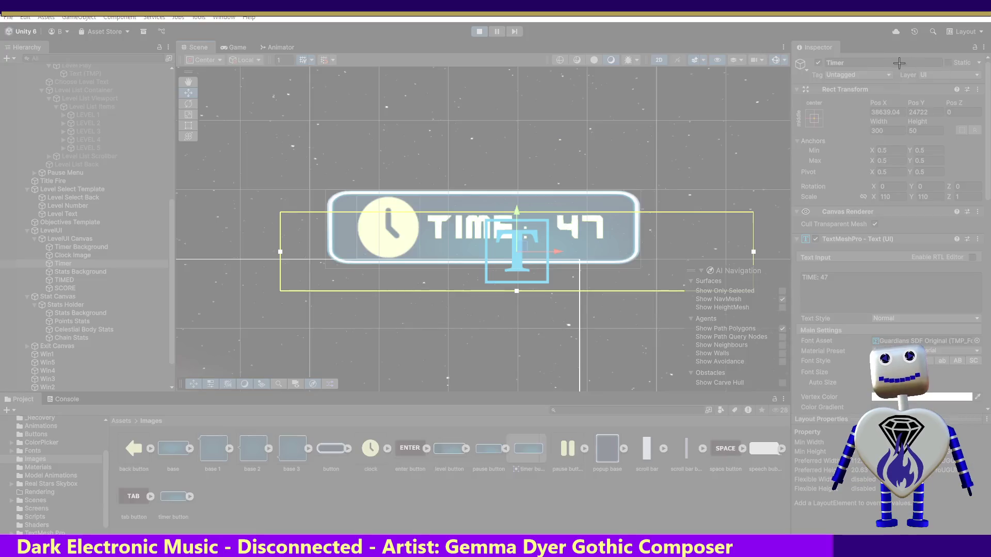
drag(856, 101, 970, 129)
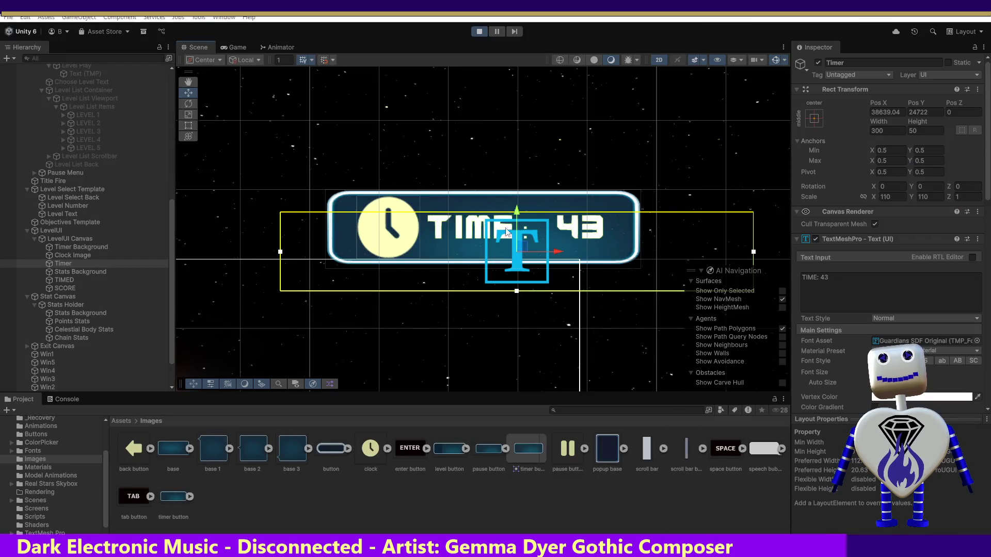
click(479, 32)
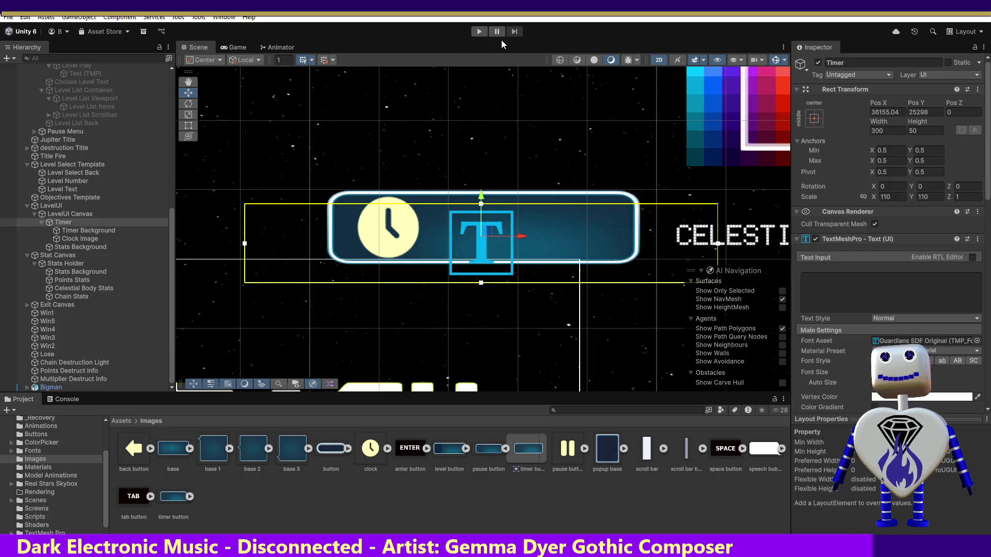
Set the Timer's Rect Transform Pos X to 38639.04 and Pos Y to 24722.
click(898, 111)
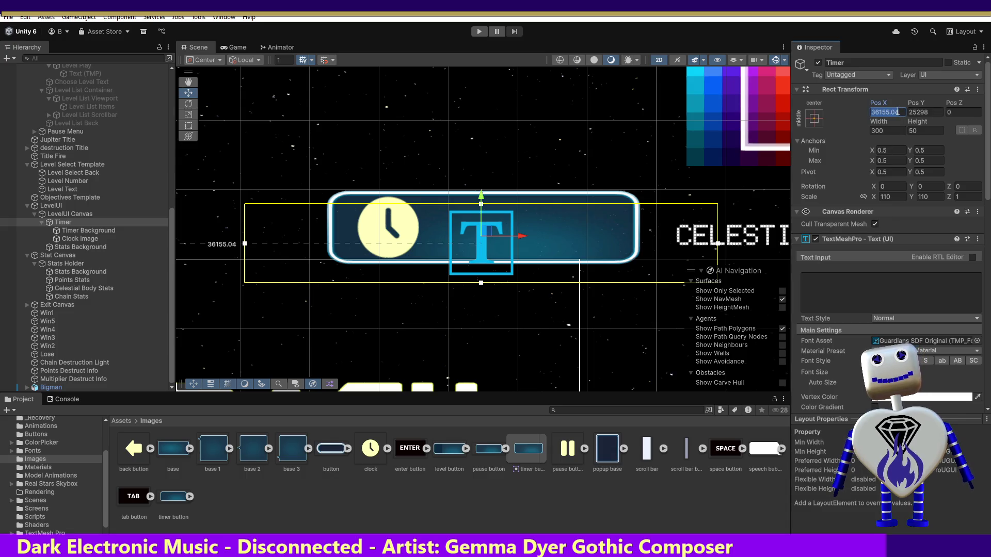
text(8)
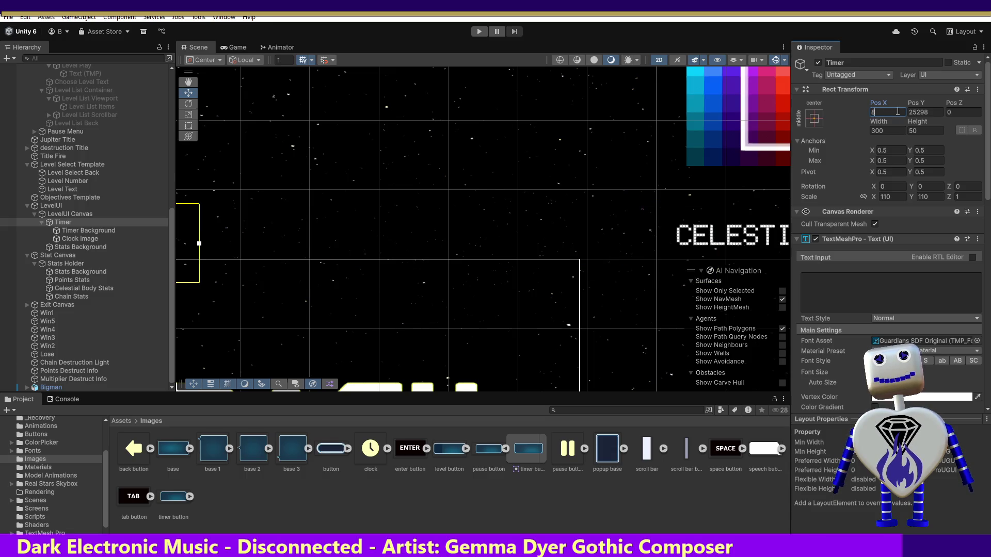
key(BackSpace)
text(38)
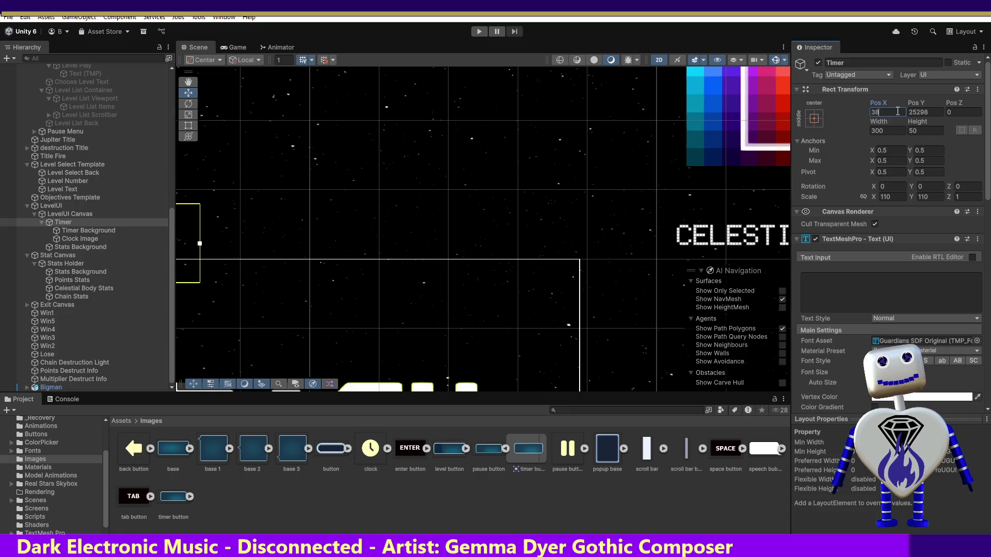
text(639)
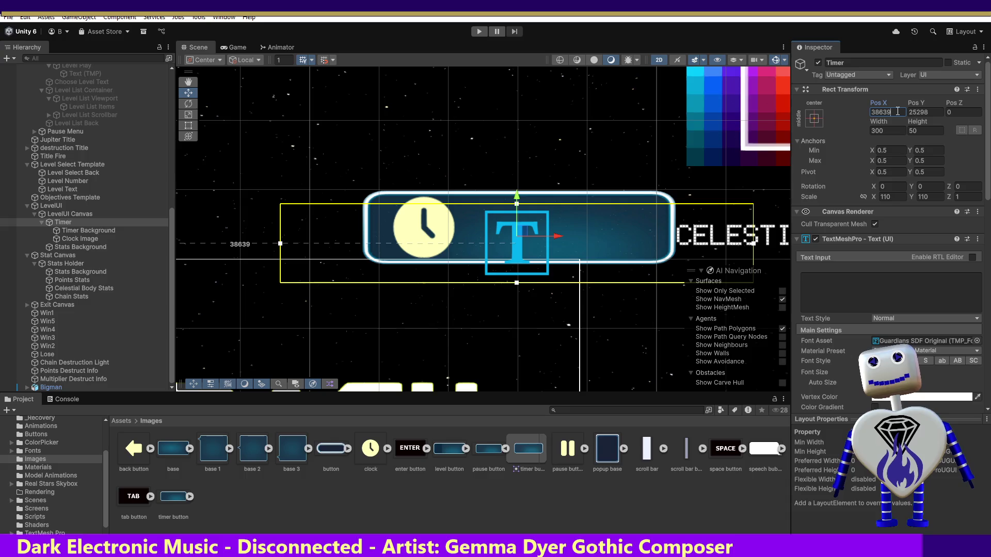
text(.04)
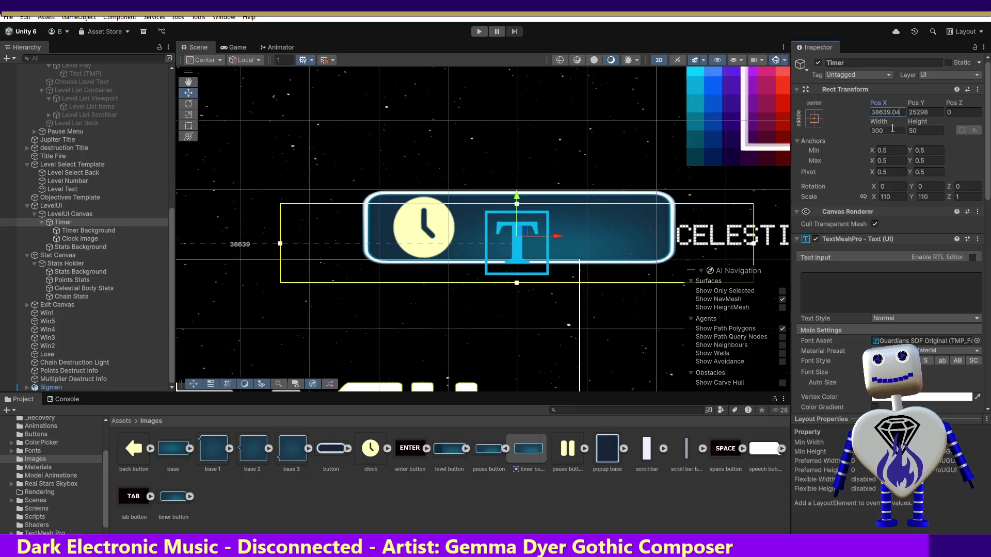
click(936, 112)
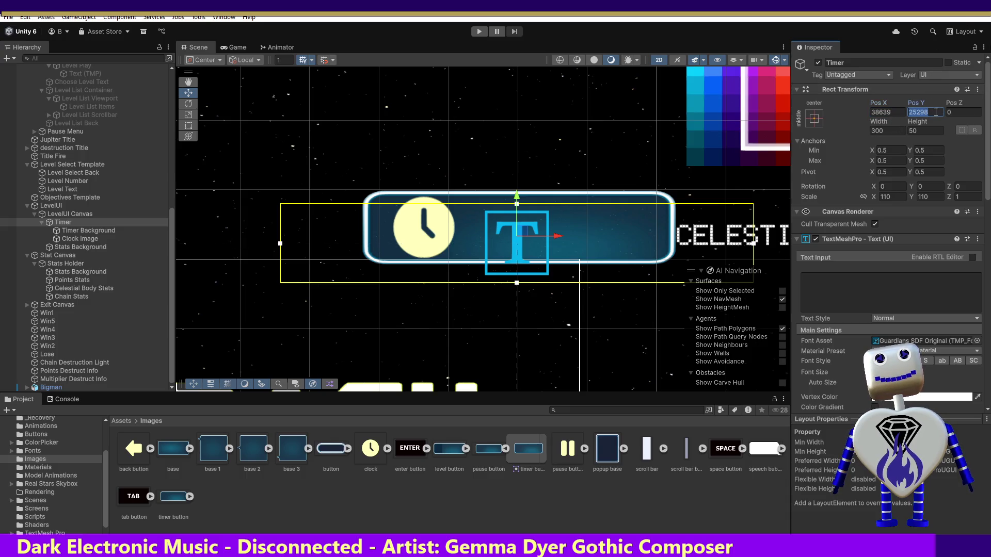
text(24)
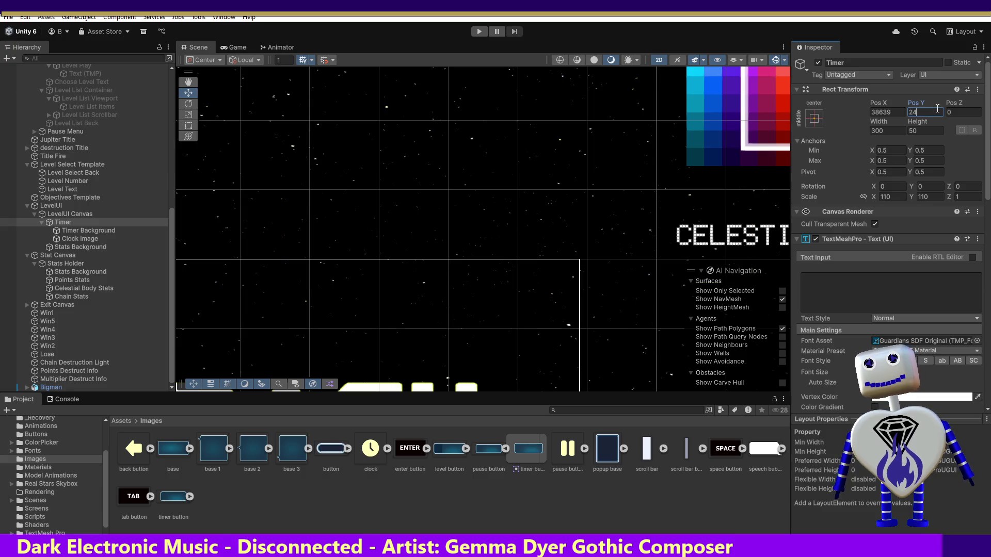
text(722)
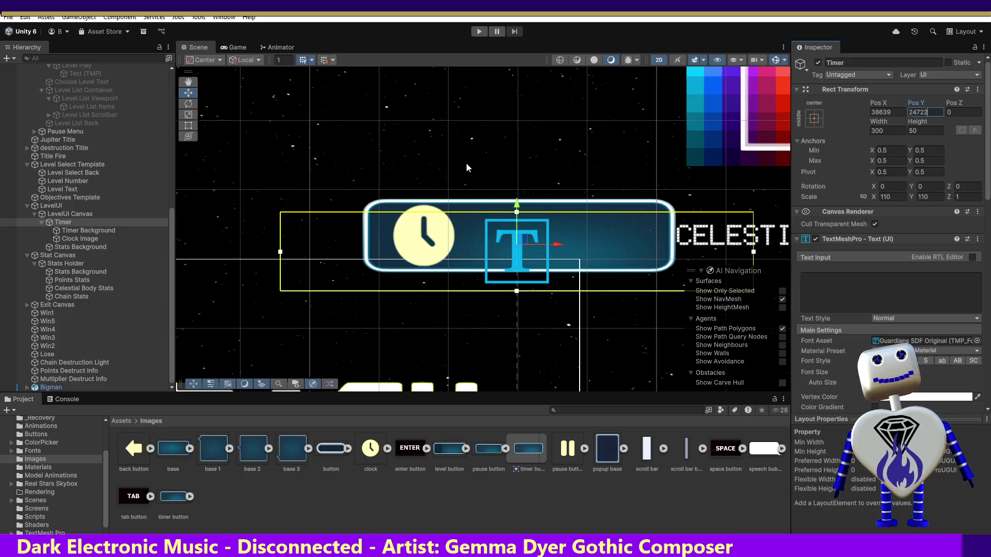
click(481, 32)
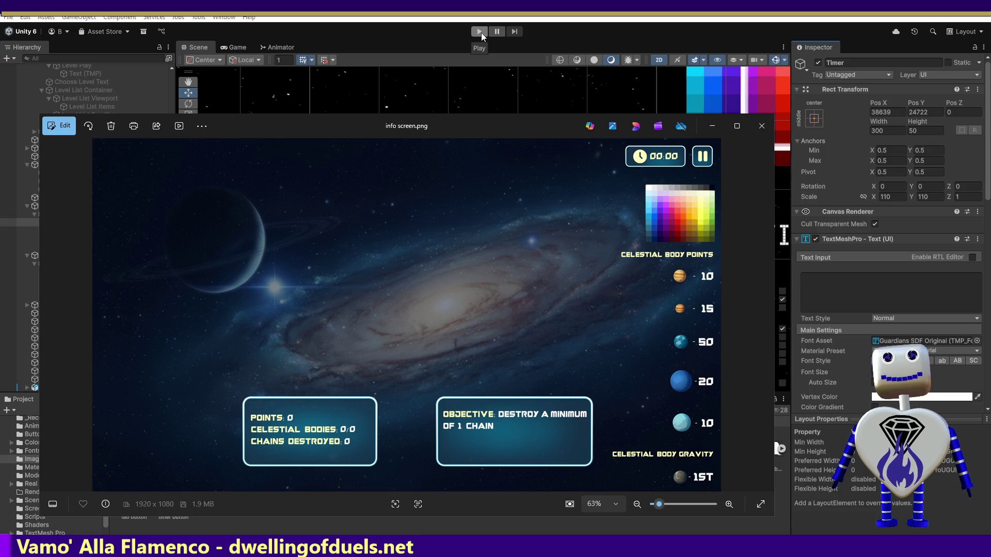
key(alt+Tab)
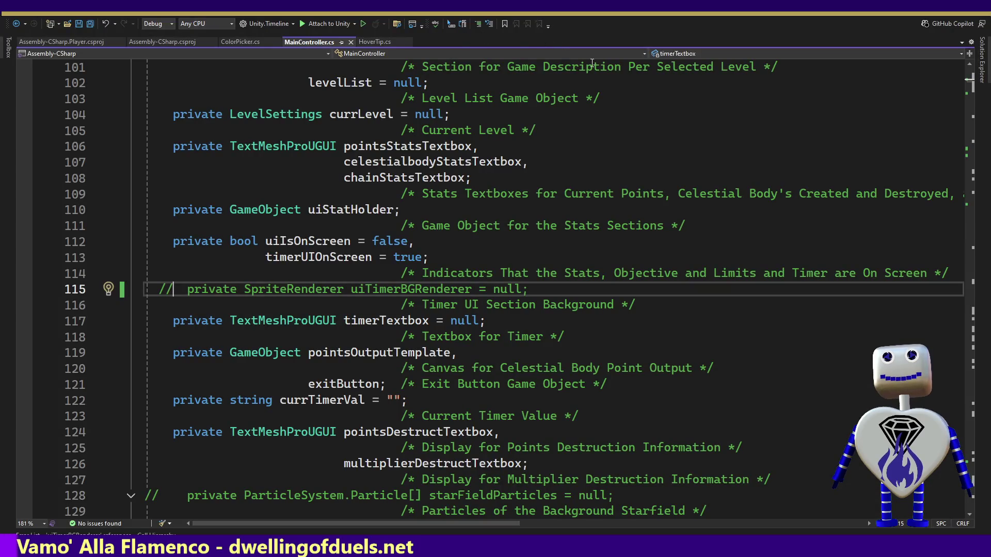
Search MainController.cs for 'Time:' and delete the "TIME: " + prefix on line 804.
click(801, 144)
key(ctrl+f)
text(T)
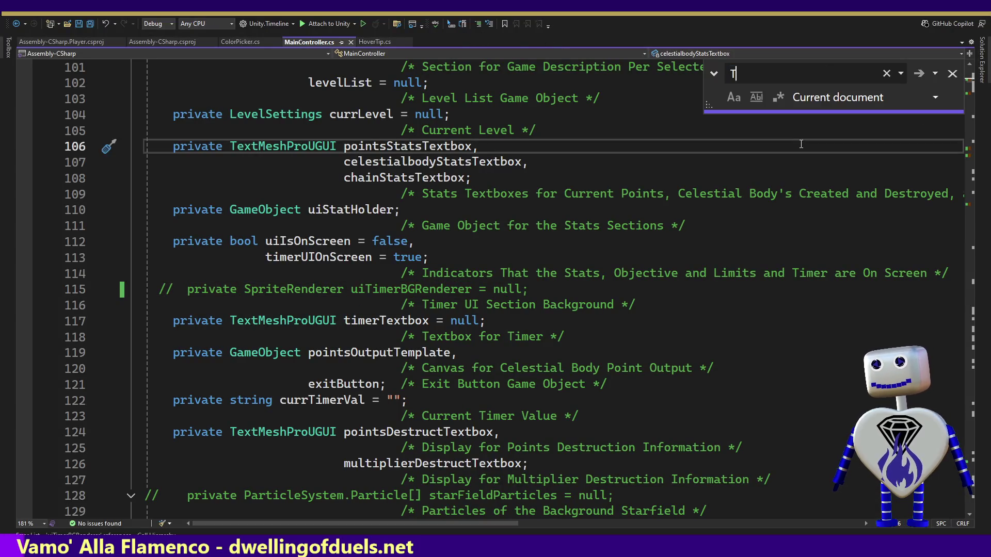
text(ime:)
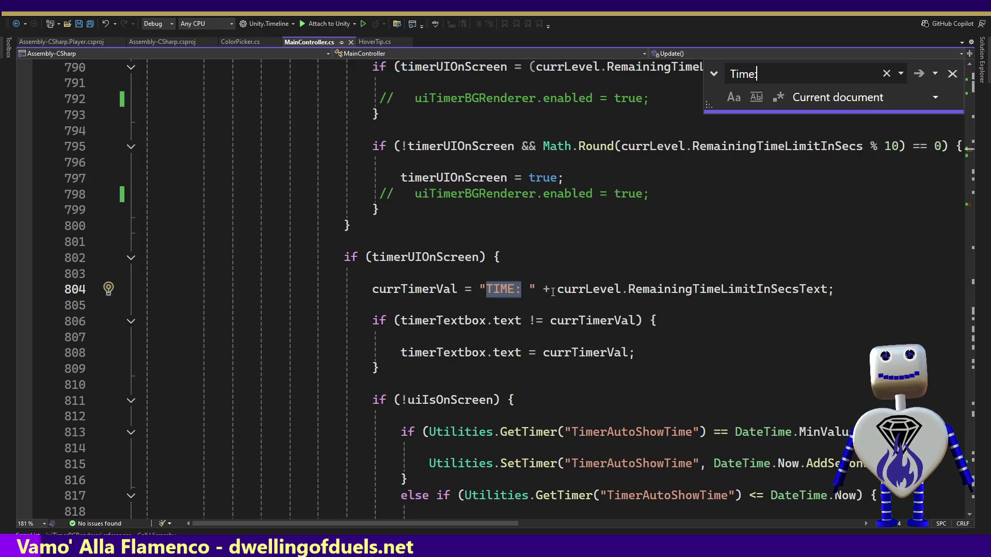
drag(556, 289, 480, 289)
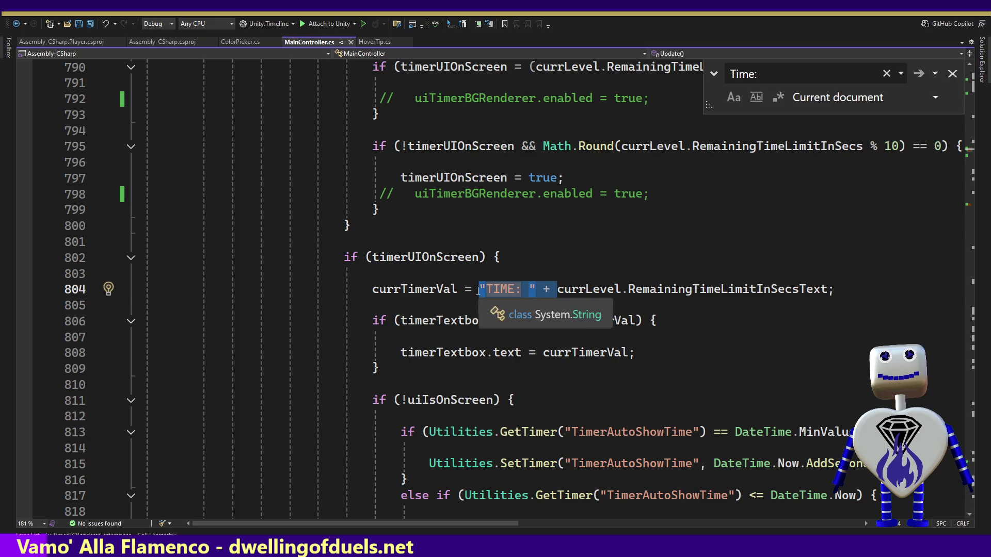
key(Delete)
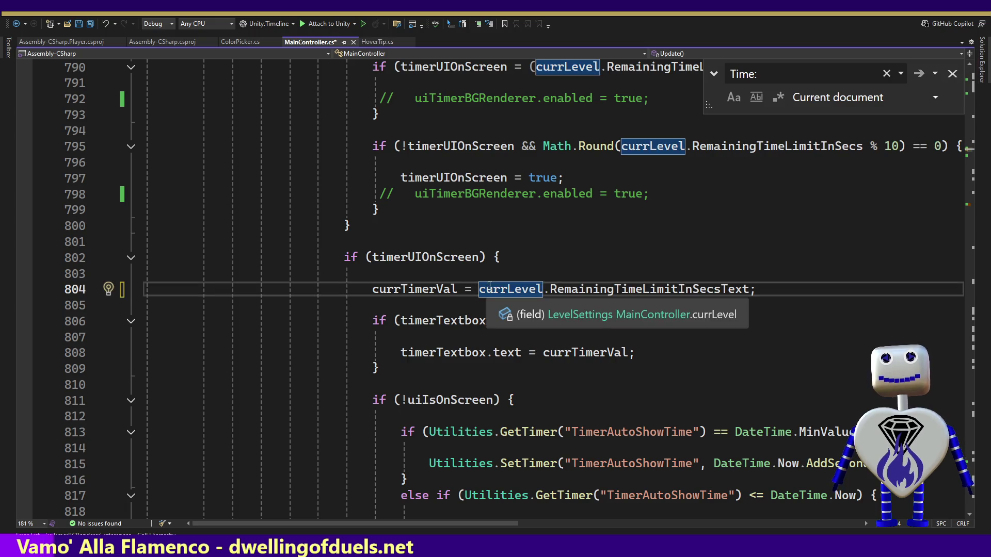
Delete the "TIME: " + prefix on line 1350 too, and save MainController.cs.
click(812, 77)
key(Return)
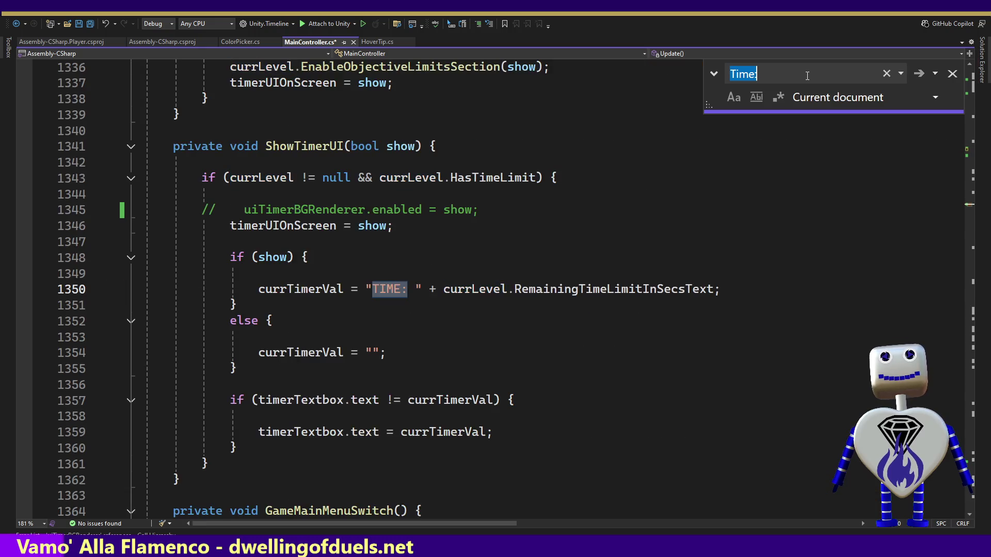
drag(443, 290, 367, 290)
key(Delete)
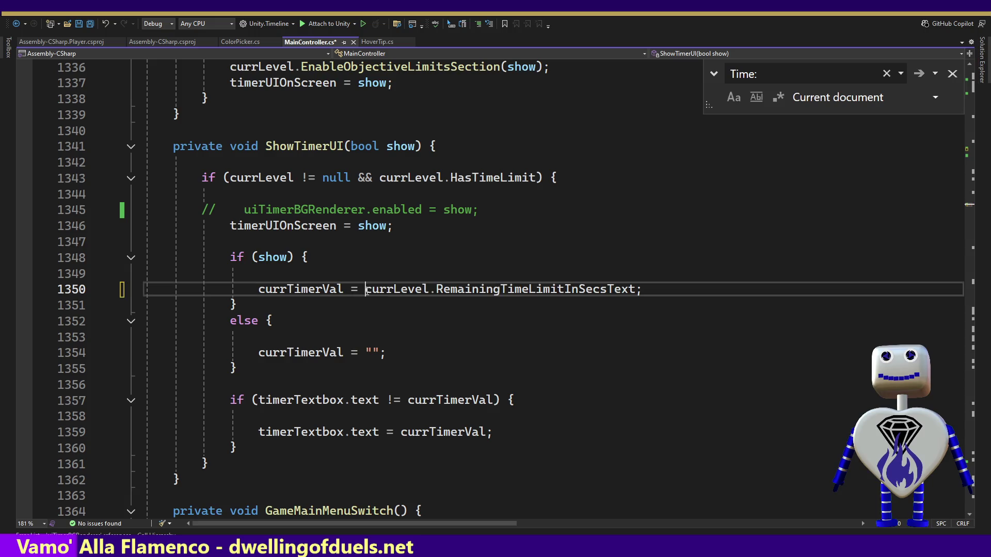
click(801, 73)
key(Return)
key(Return)
click(601, 175)
key(ctrl+s)
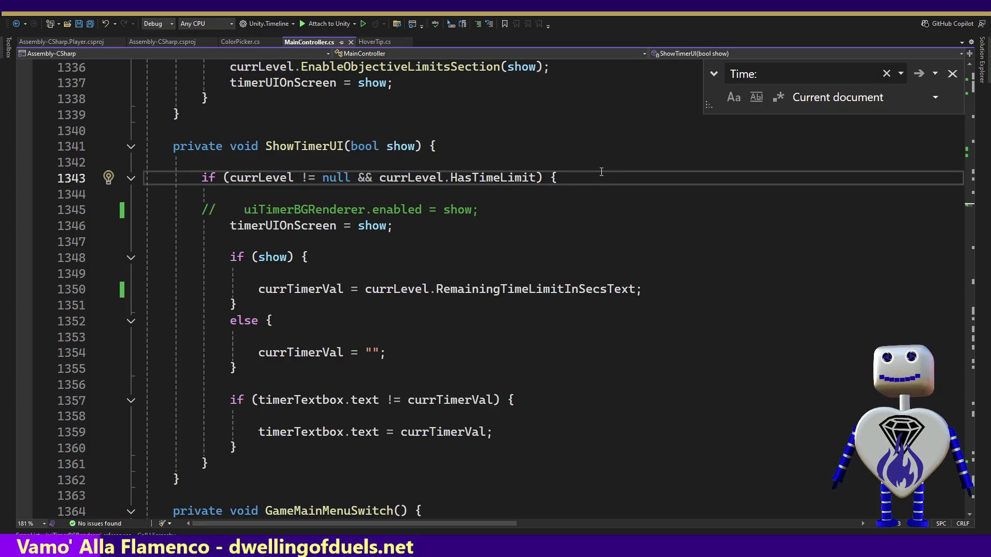
key(alt+Tab)
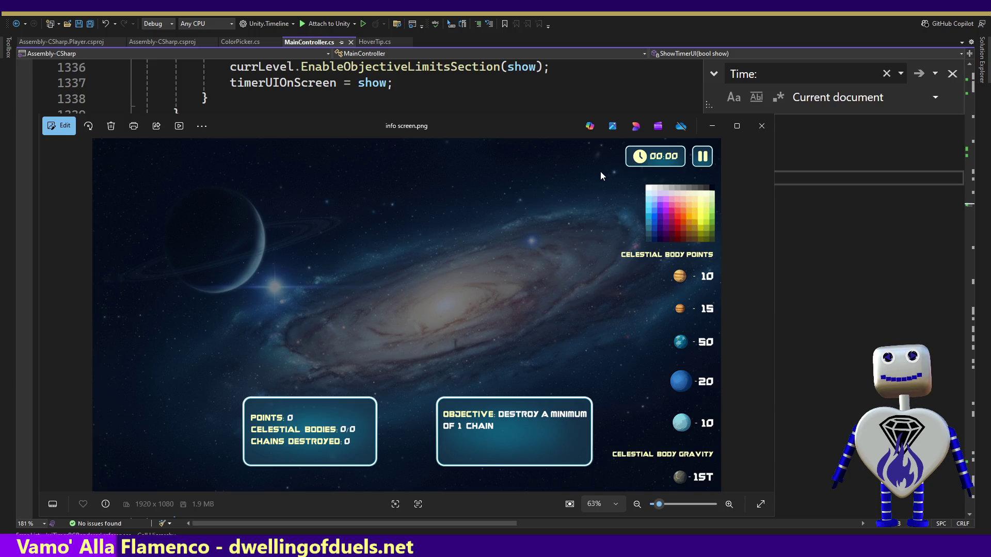
Return from the info screen mockup to the Unity editor.
key(alt+Tab)
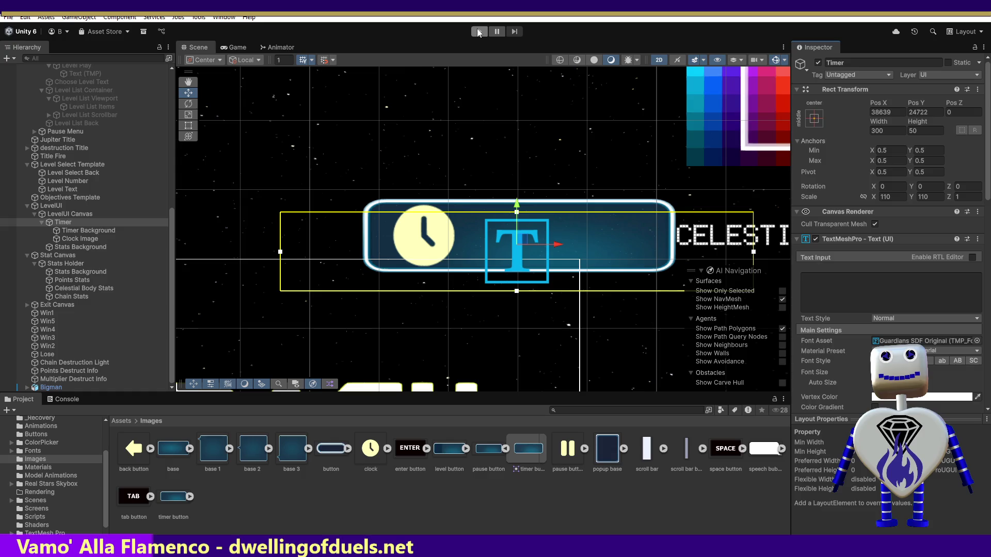
click(478, 32)
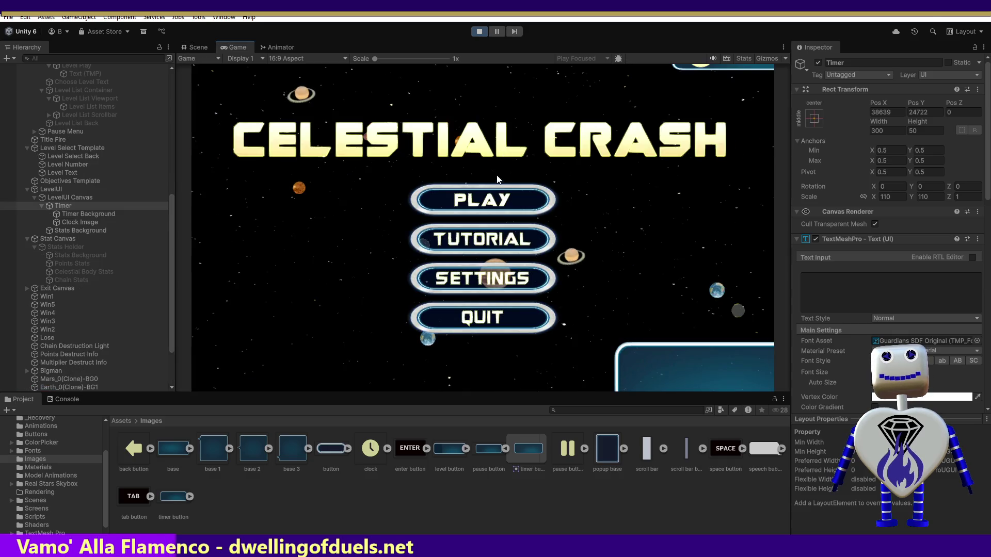
click(496, 205)
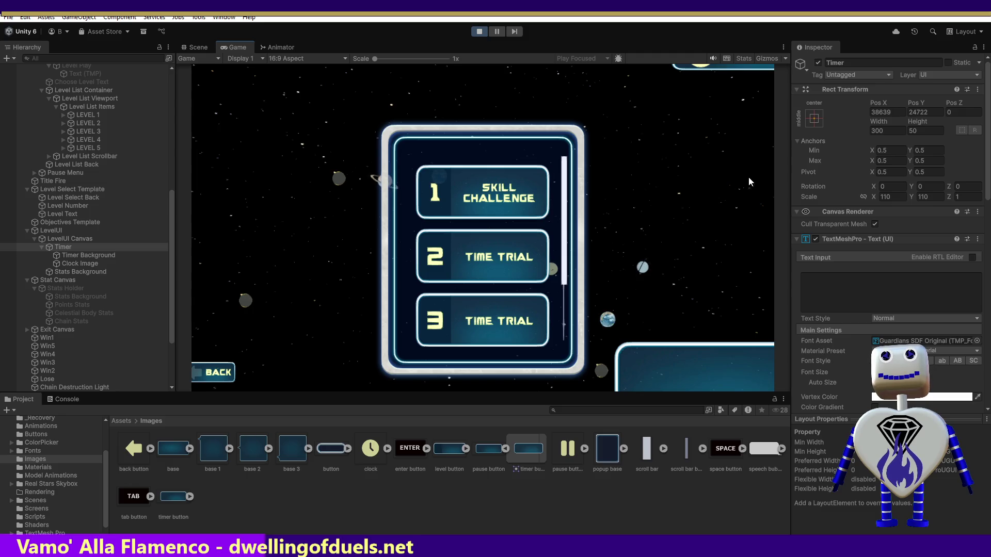
click(493, 191)
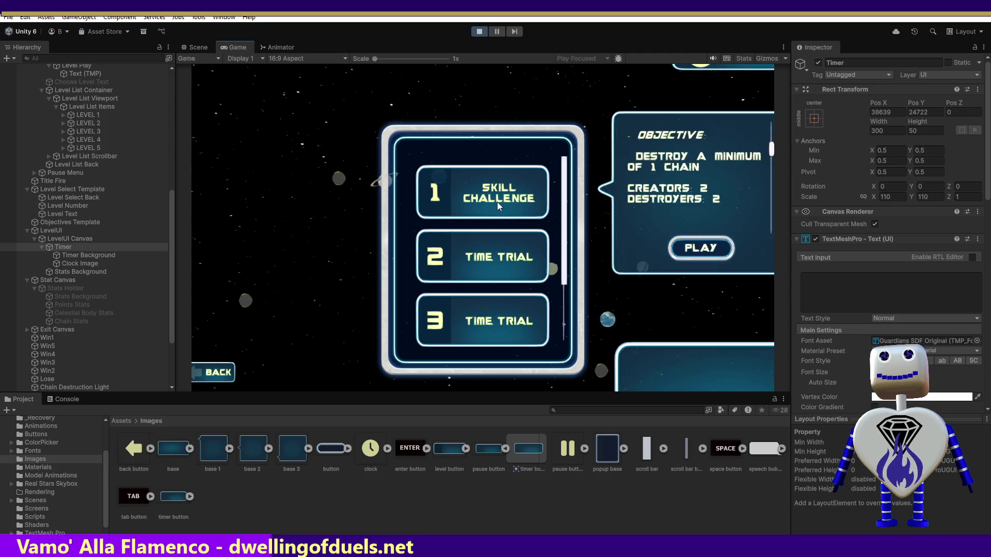
click(508, 254)
click(683, 312)
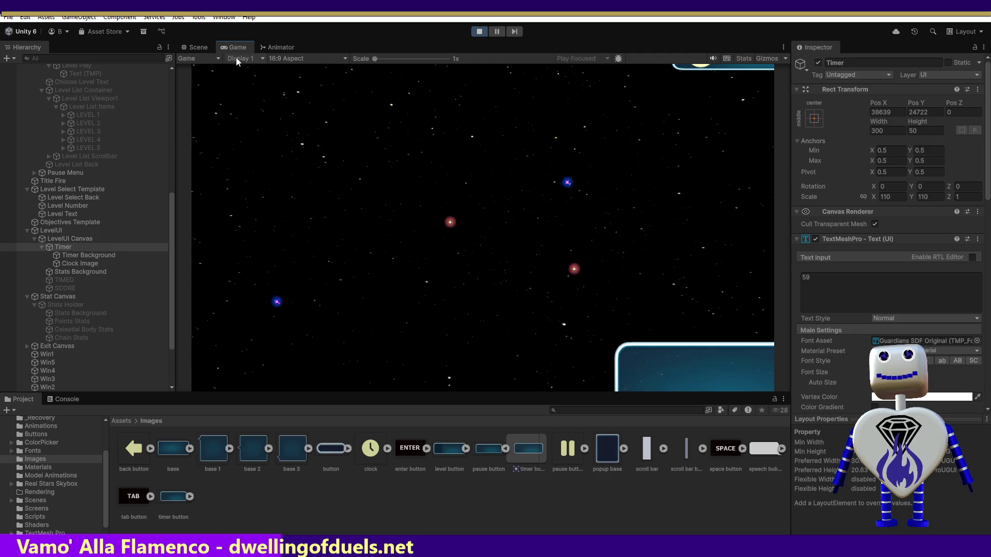
click(202, 49)
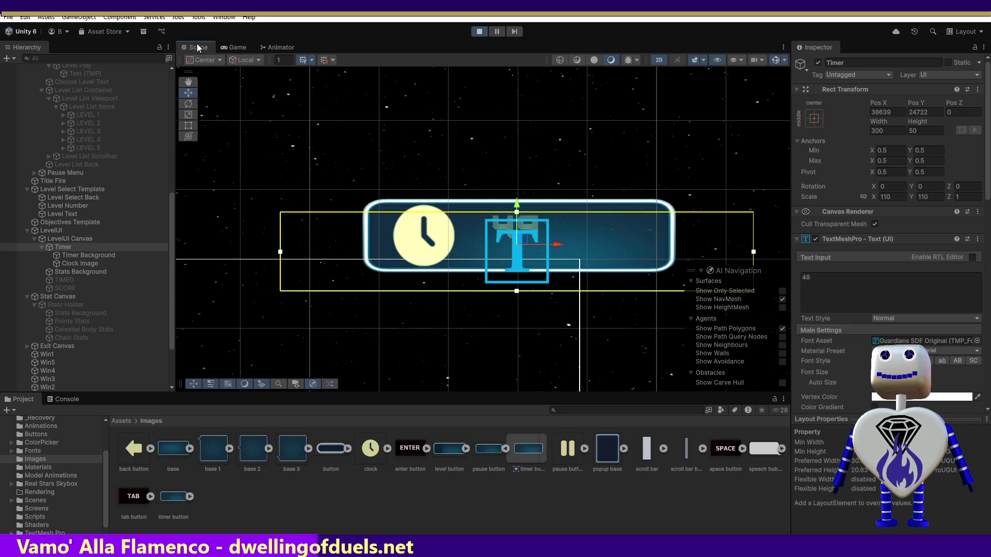
click(235, 46)
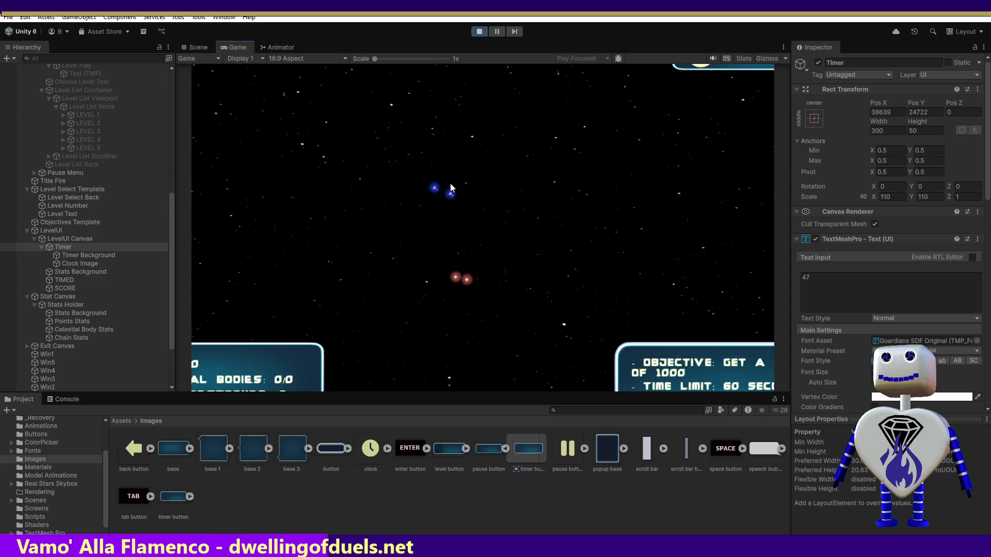
click(196, 47)
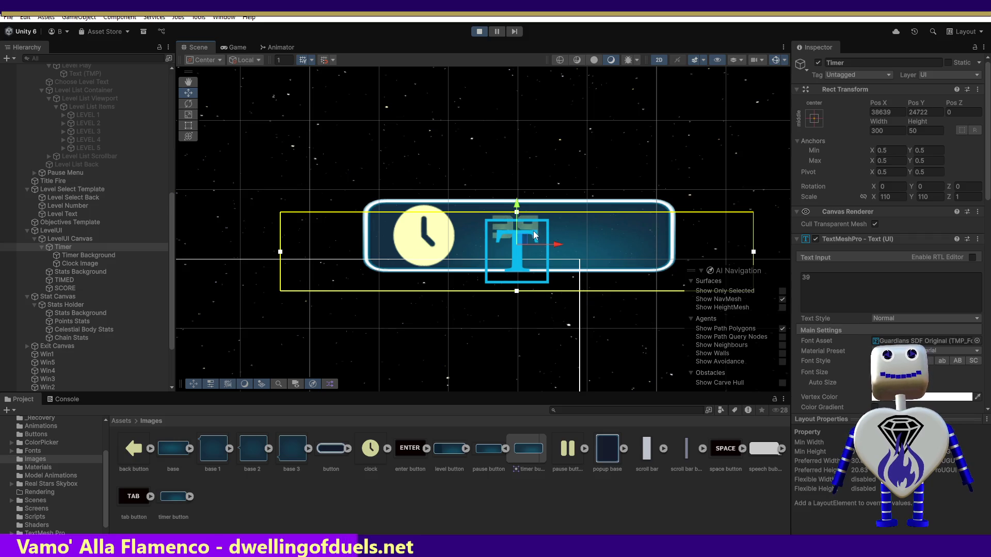
click(479, 31)
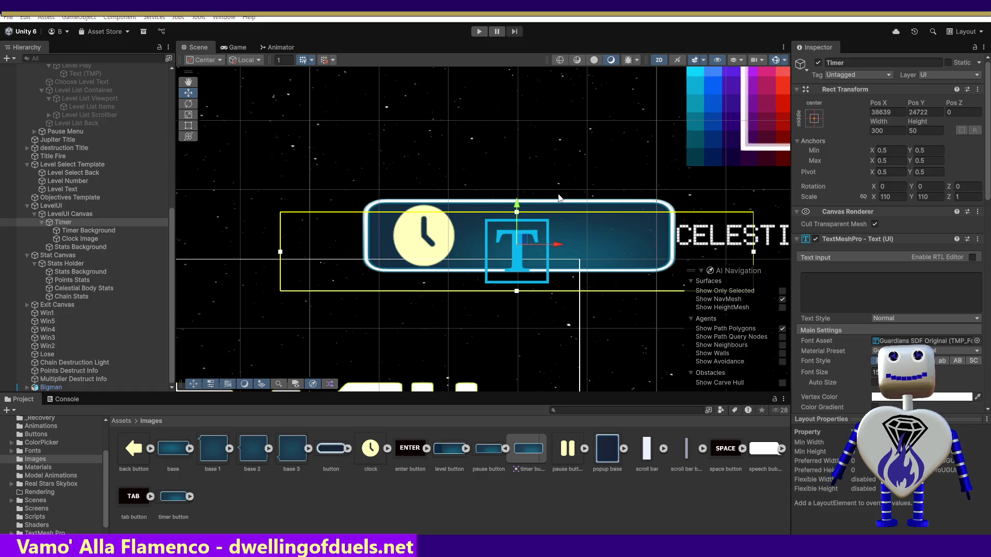
key(alt+Tab)
click(505, 212)
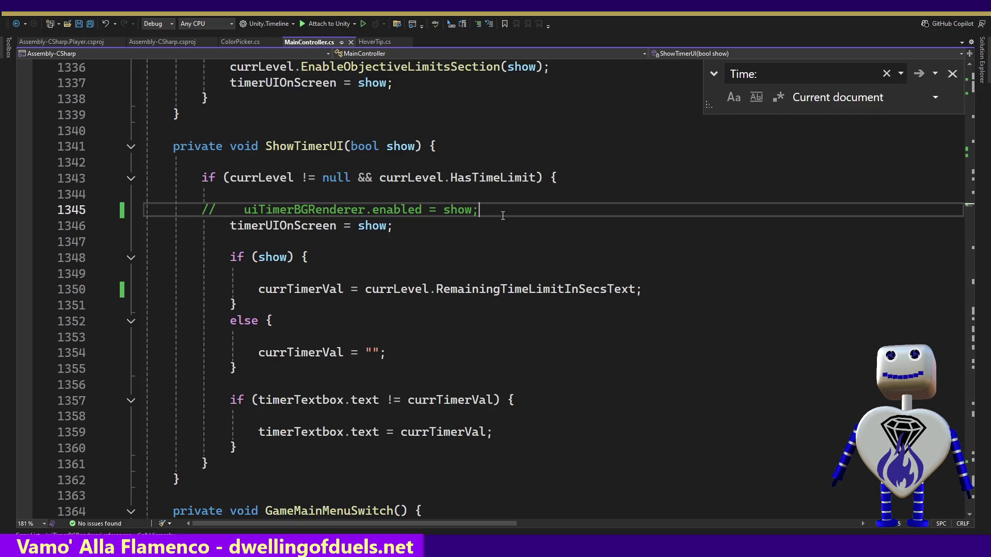
key(ctrl+f)
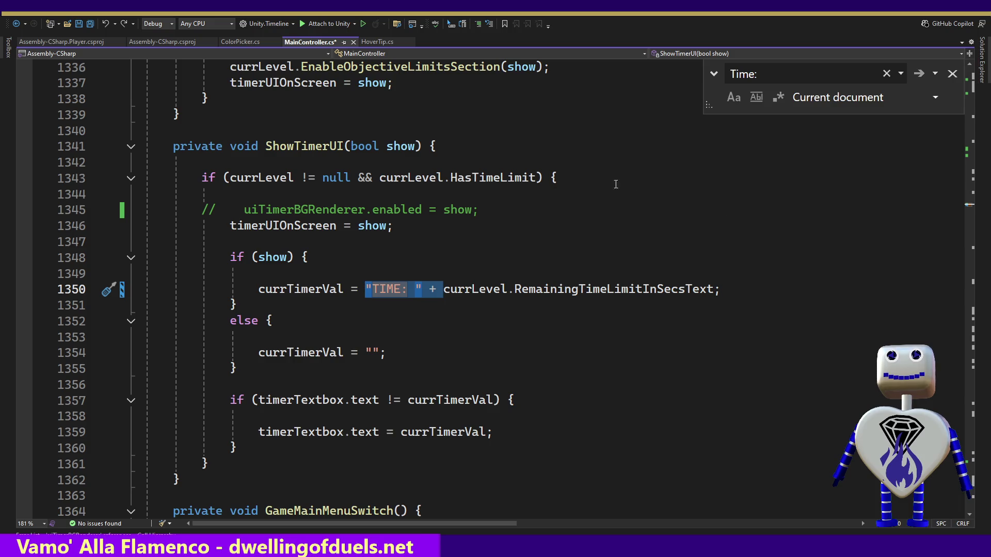
key(Return)
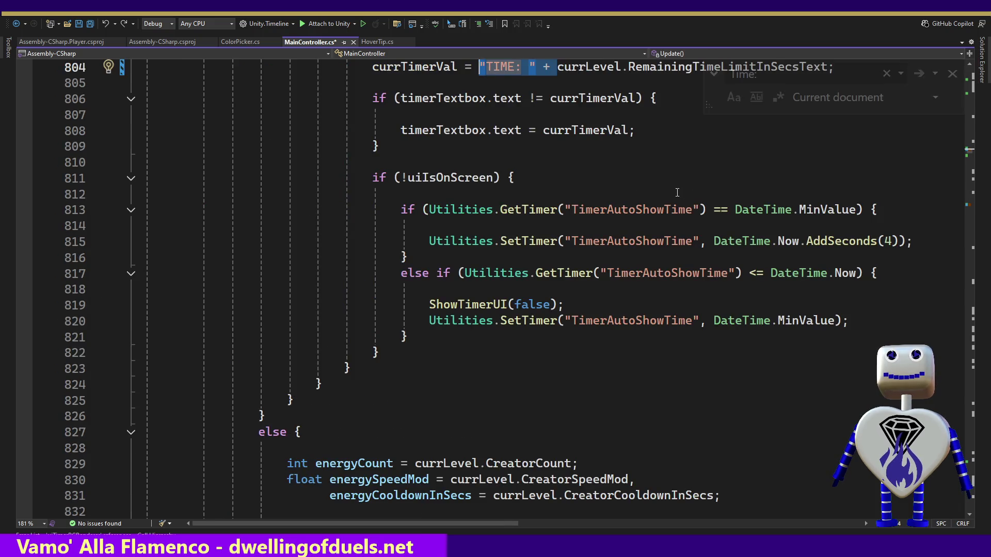
click(972, 64)
click(972, 64)
click(972, 65)
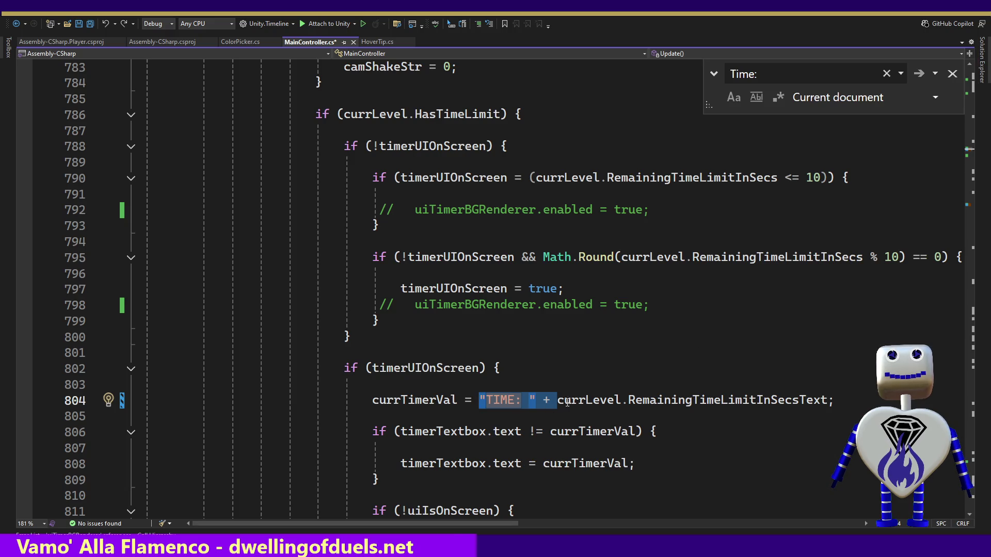
mouse_move(570, 397)
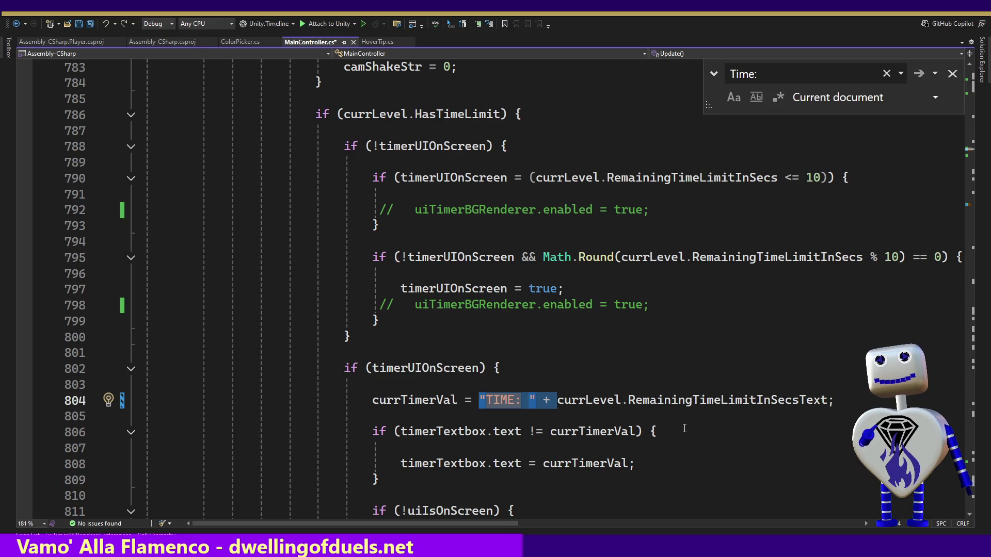
mouse_move(698, 402)
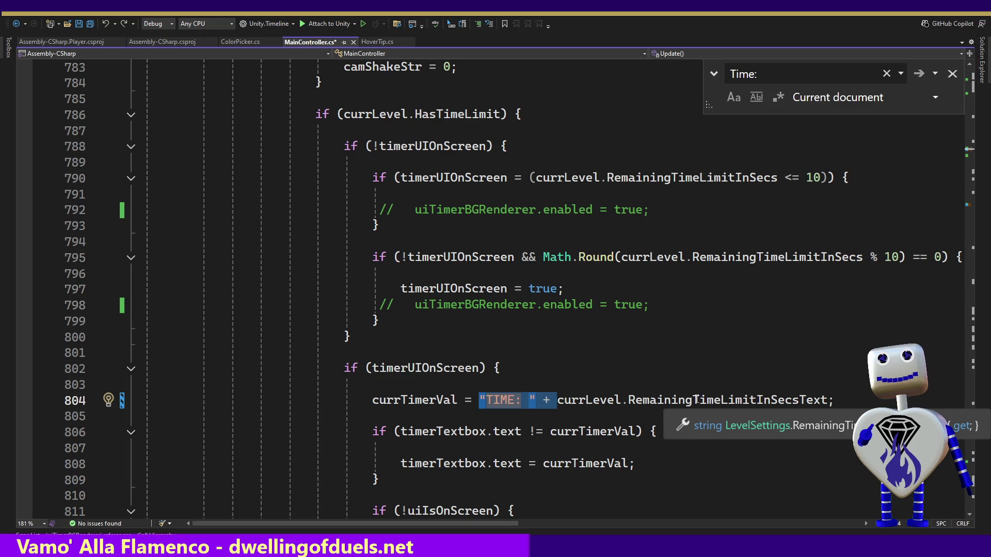
Go to the RemainingTimeLimitInSecsText definition, then to RemainingTimeLimitInSecs.
ctrl+click(696, 400)
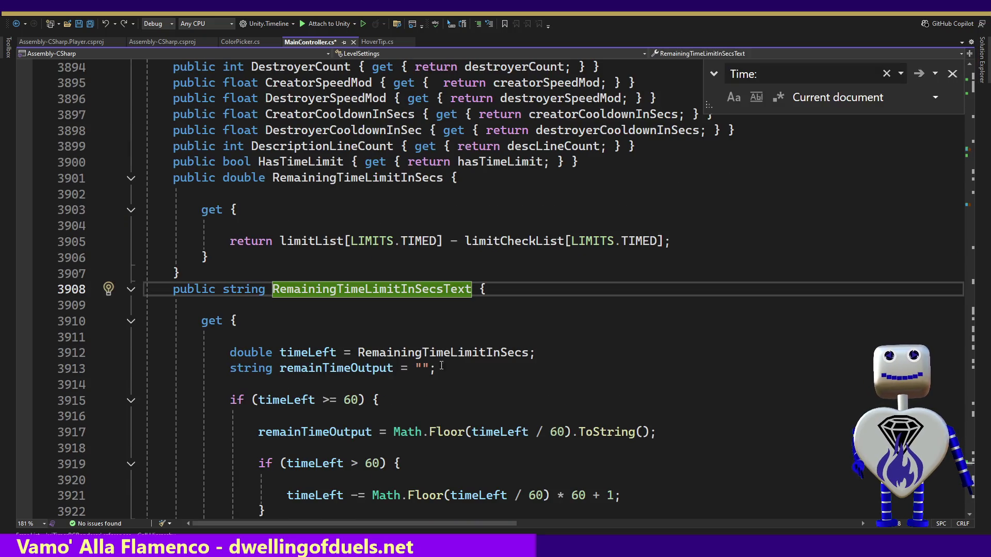
click(460, 305)
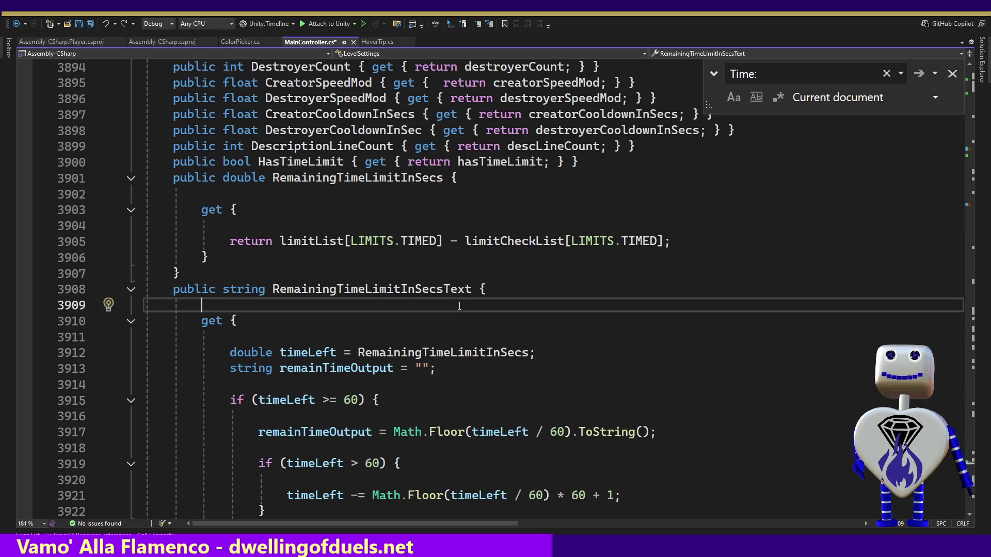
key(Down)
key(Down)
key(Down)
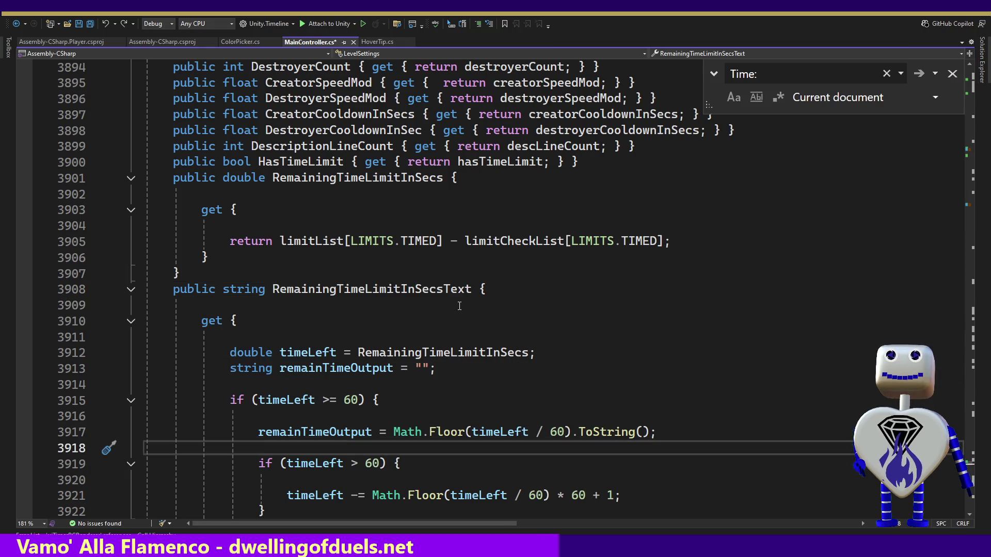
click(422, 353)
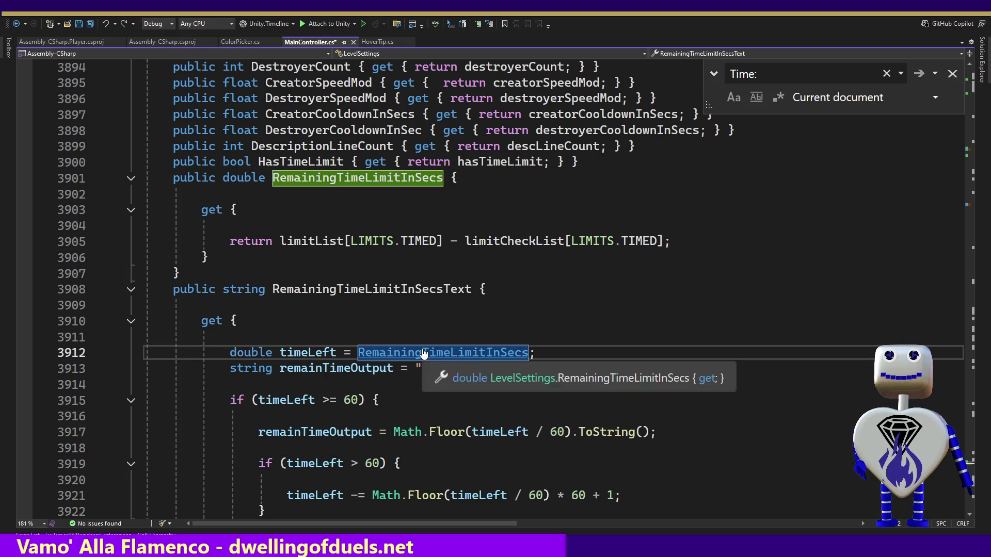
key(F12)
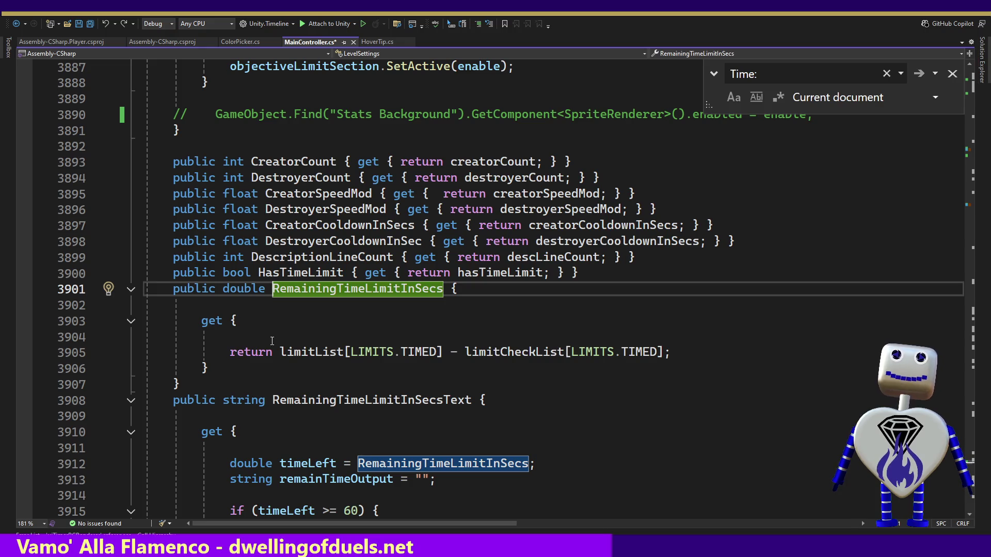
Read through the getter building remainTimeOutput, then navigate back to ShowTimerUI.
click(302, 465)
key(Down)
key(Down)
key(Down)
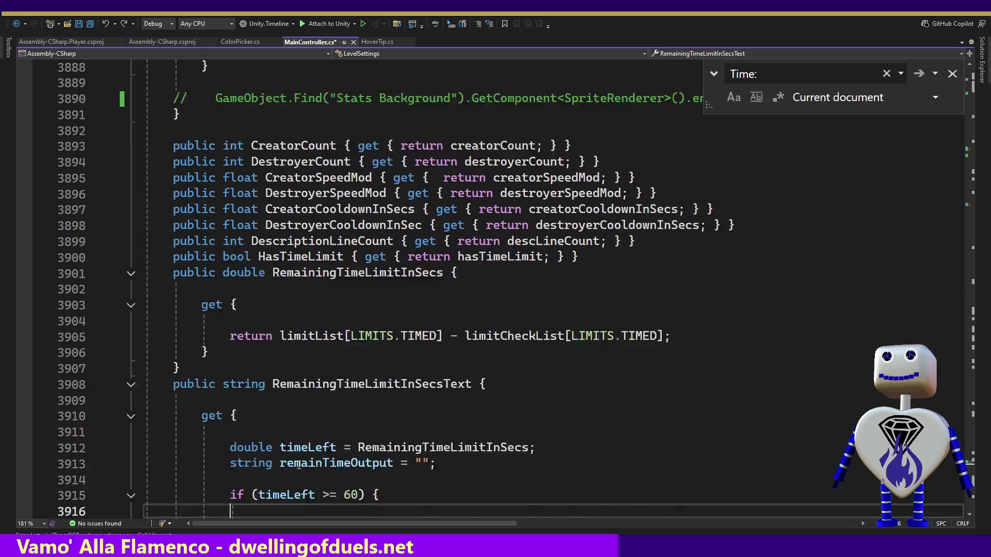
key(Down)
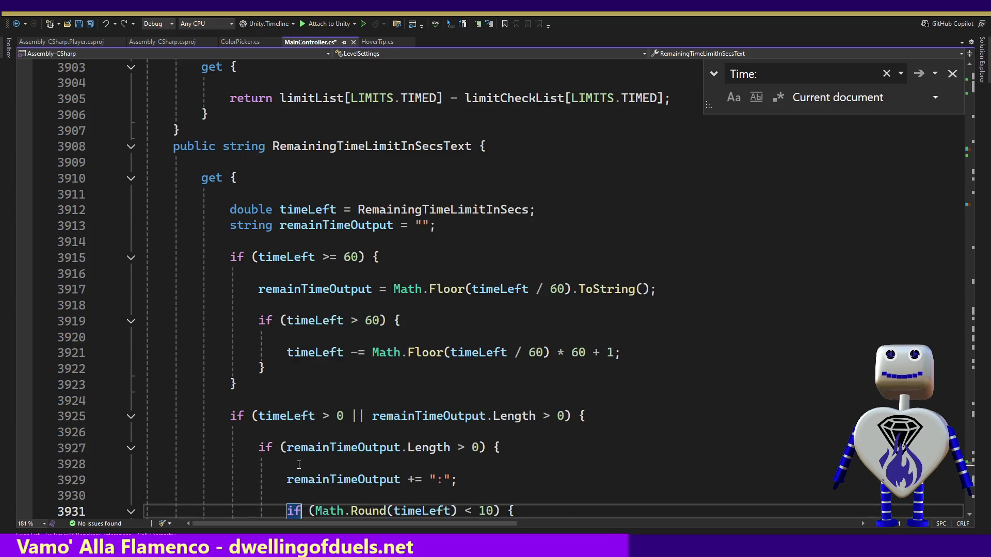
key(Down)
key(Down)
key(Down)
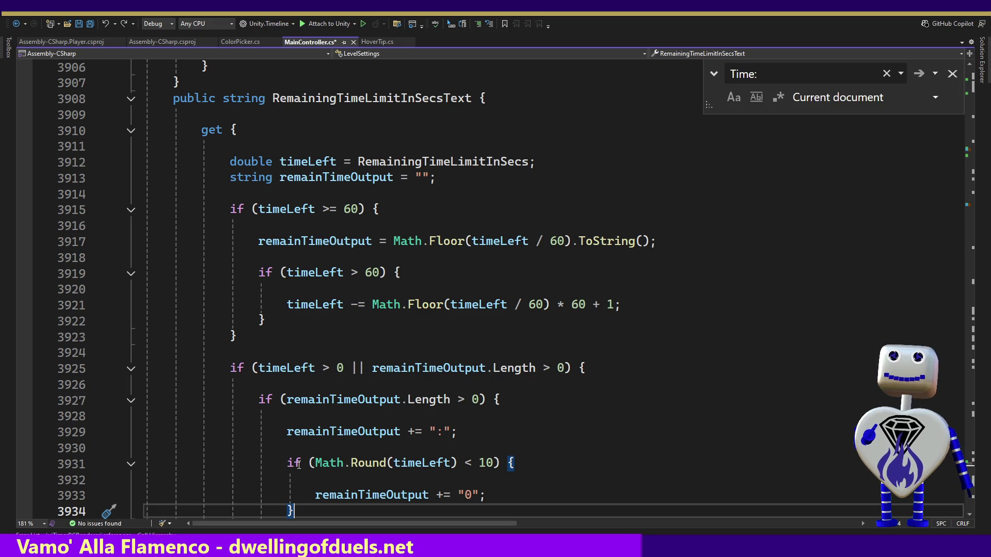
key(Down)
key(Down)
key(Down)
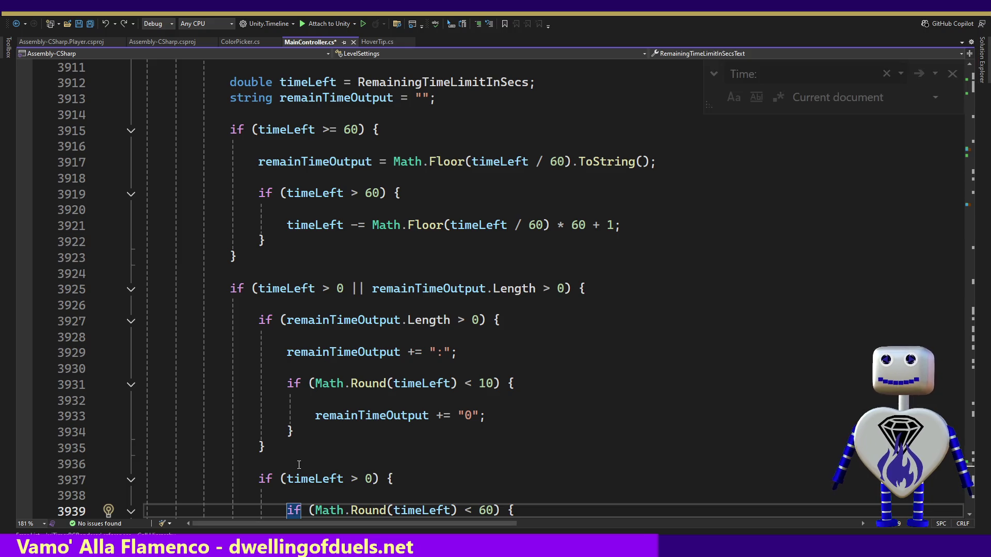
key(ctrl+minus)
key(ctrl+minus)
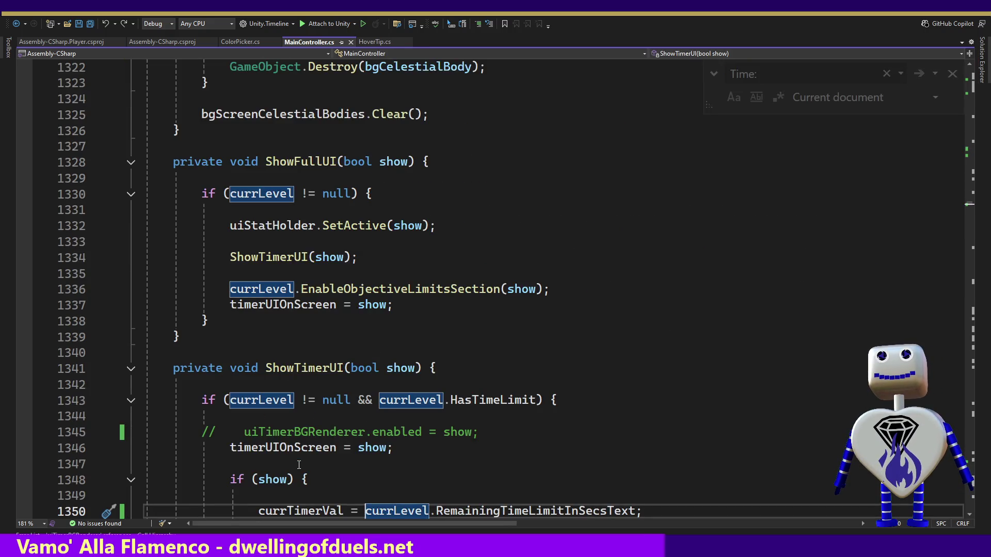
Jump back to the RemainingTimeLimitInSecsText definition via the Time: search and enter its getter.
key(ctrl+f)
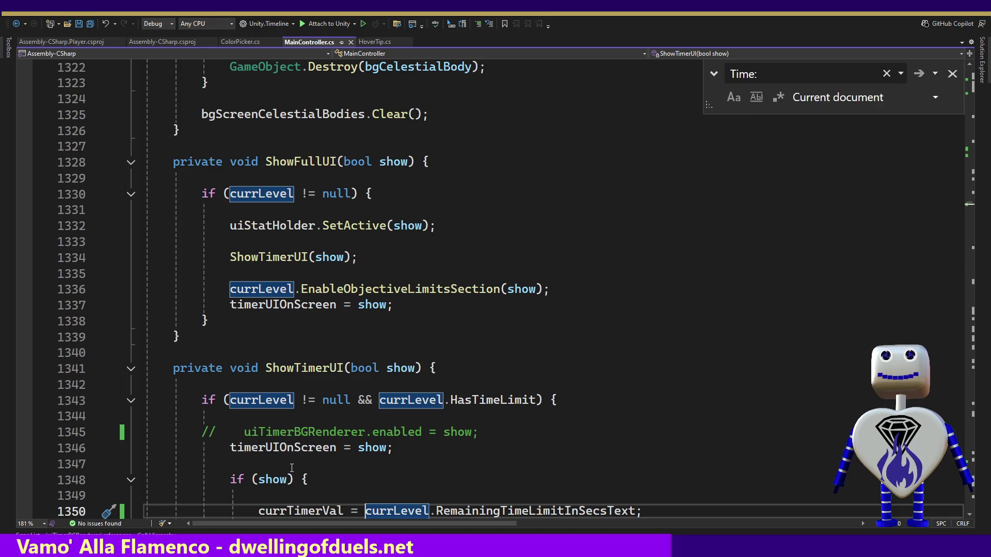
ctrl+click(469, 511)
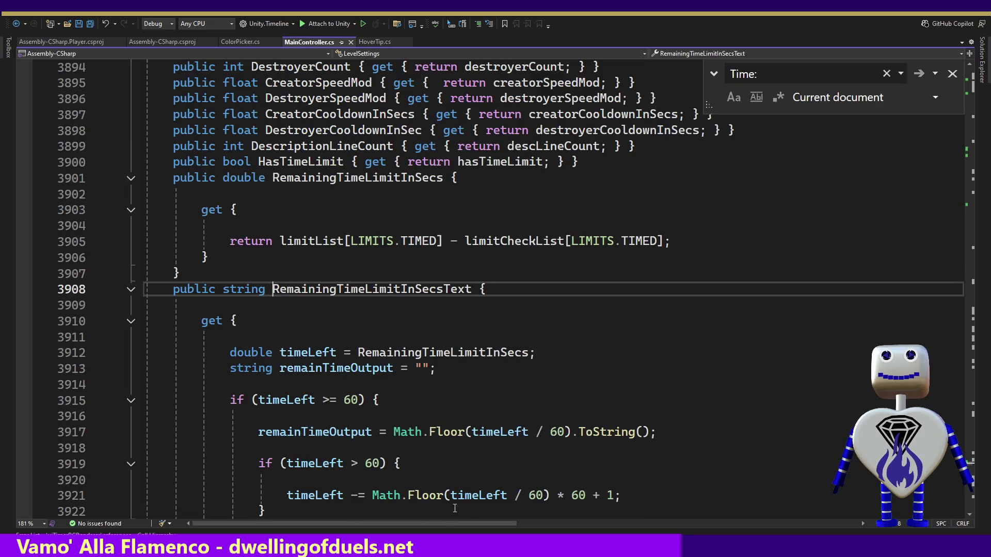
click(357, 449)
key(Down)
key(Down)
key(Down)
key(Down)
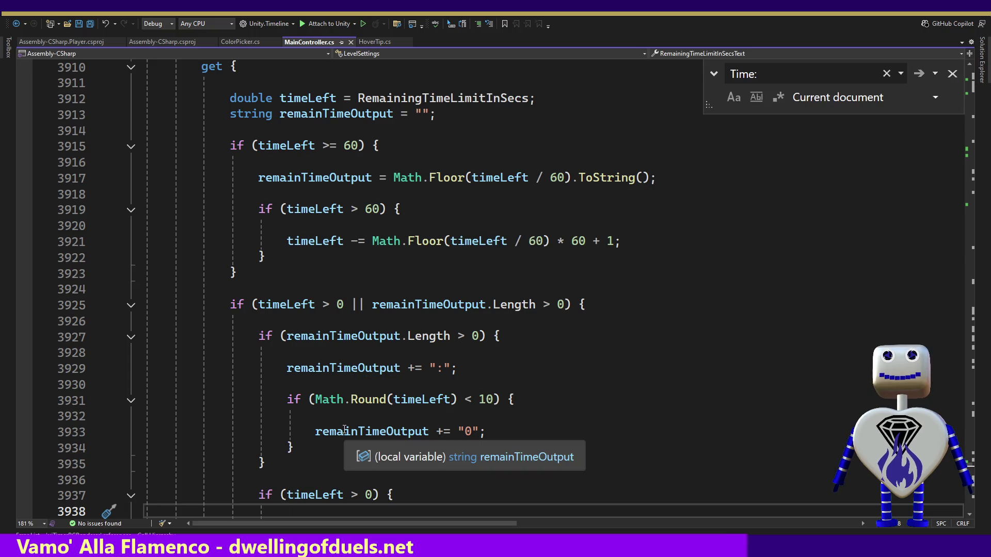
Highlight every reference to timeLeft and remainTimeOutput in the getter.
click(344, 431)
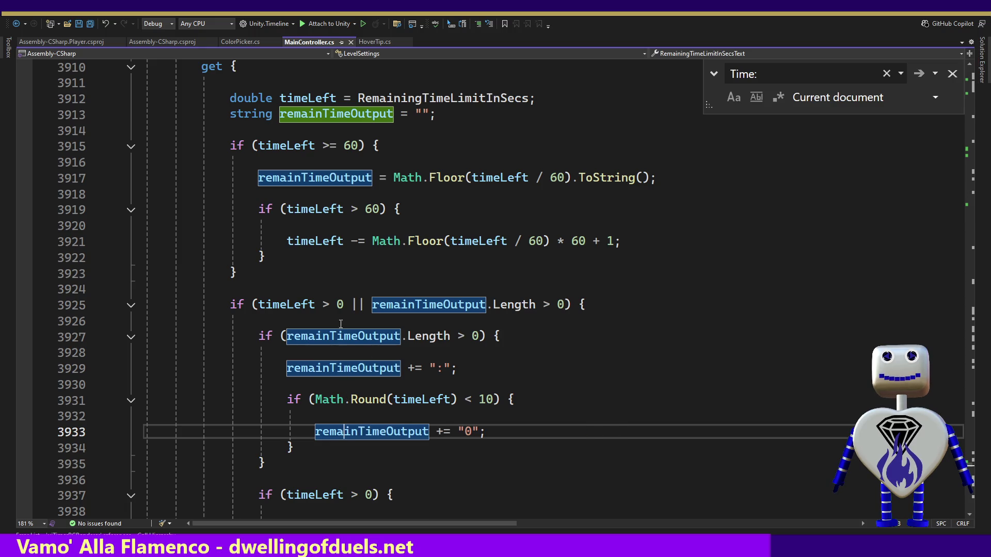
click(313, 243)
click(290, 307)
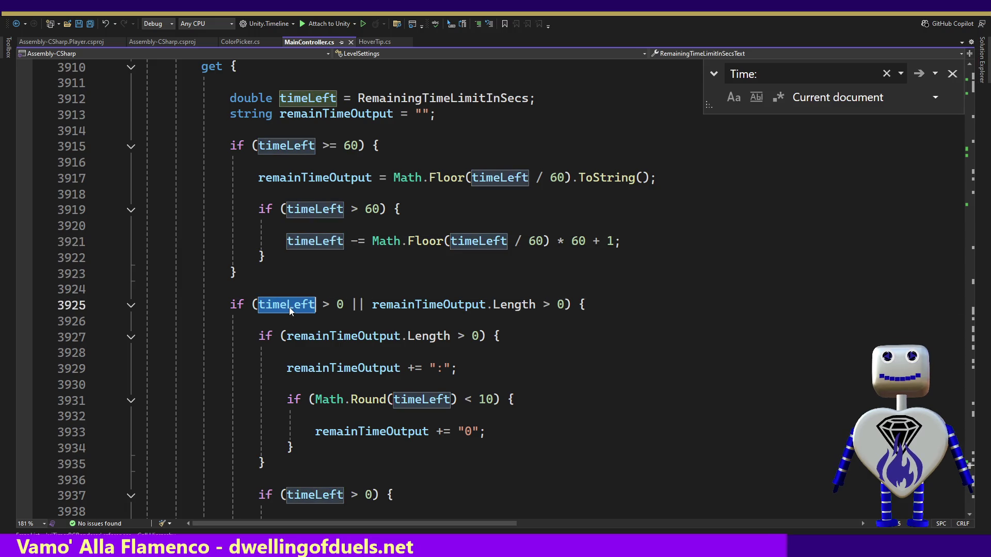
mouse_move(564, 305)
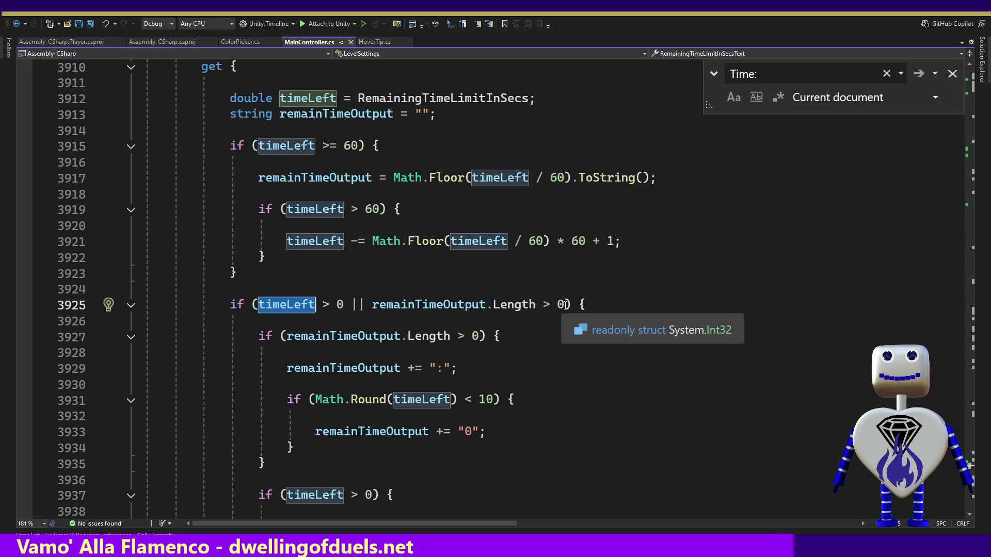
click(424, 305)
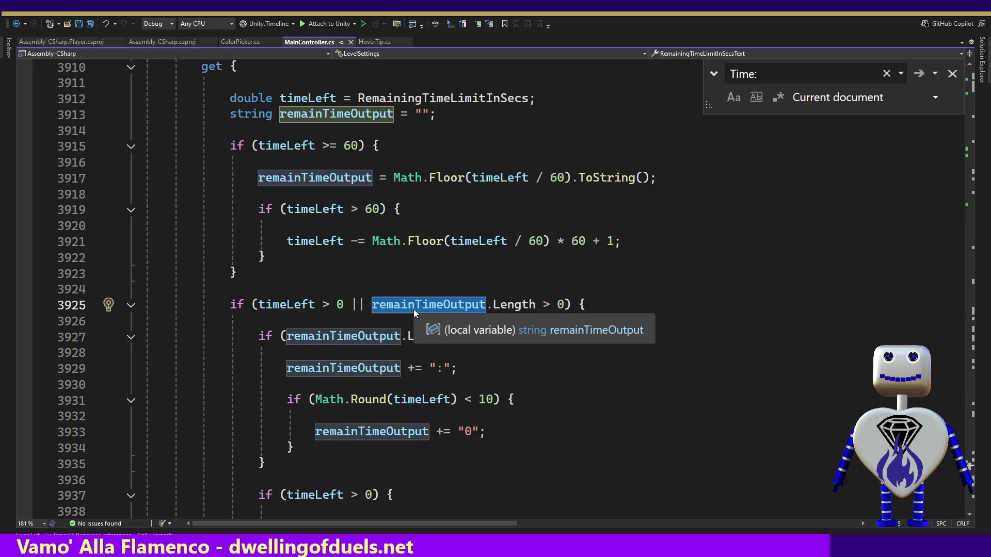
Step through the getter's remainTimeOutput lines past the return, then back to its declaration.
click(379, 386)
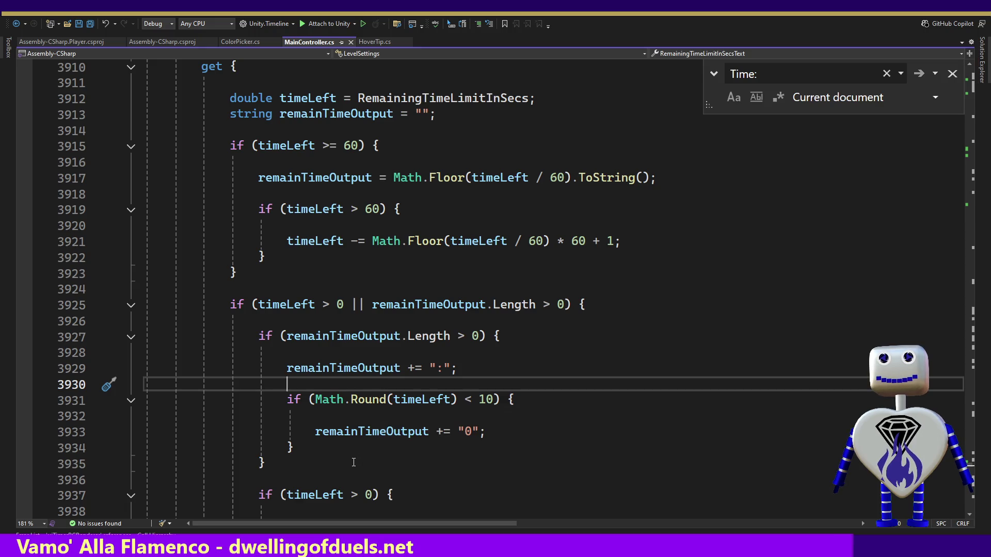
click(350, 431)
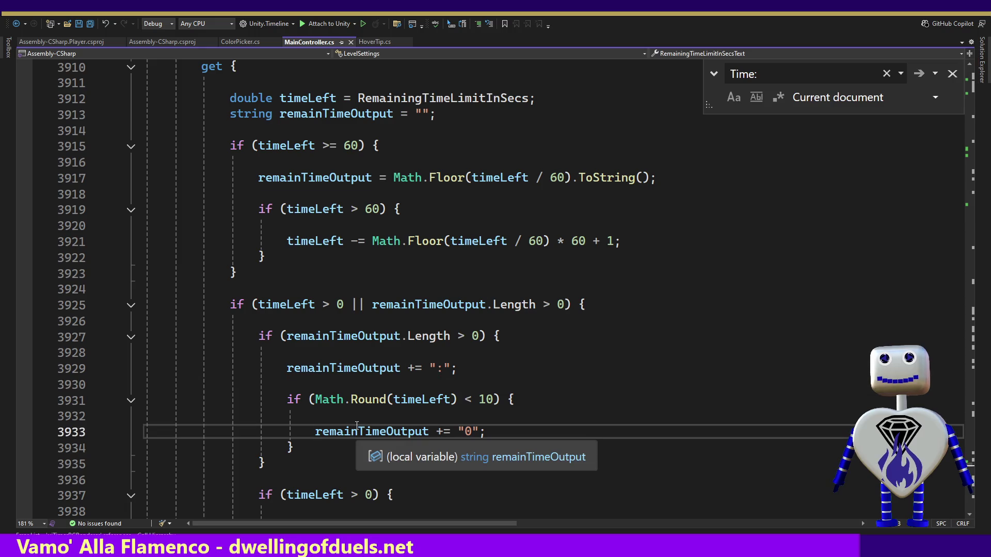
key(Down)
key(Down)
key(Down)
key(Down)
key(Down)
key(Down)
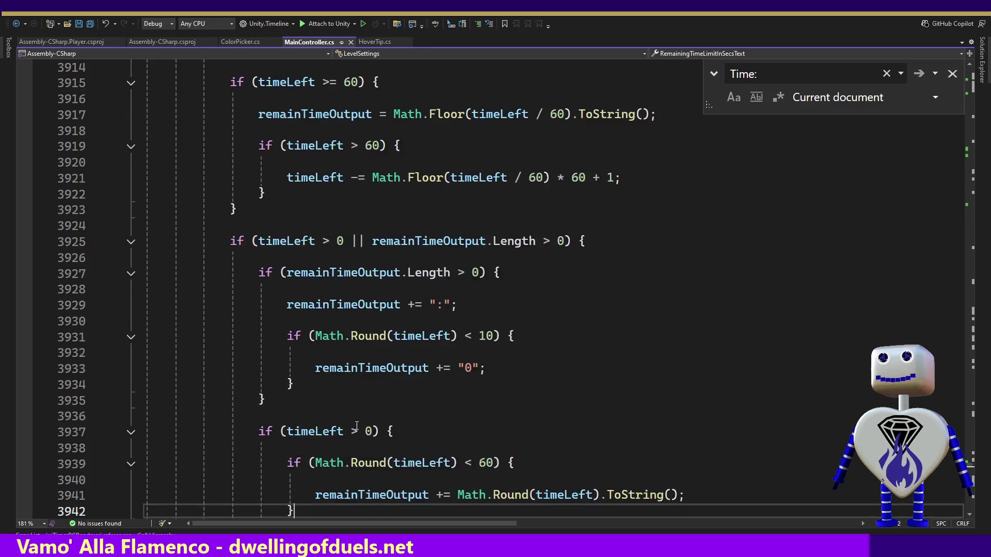
key(Down)
key(Down)
key(Down)
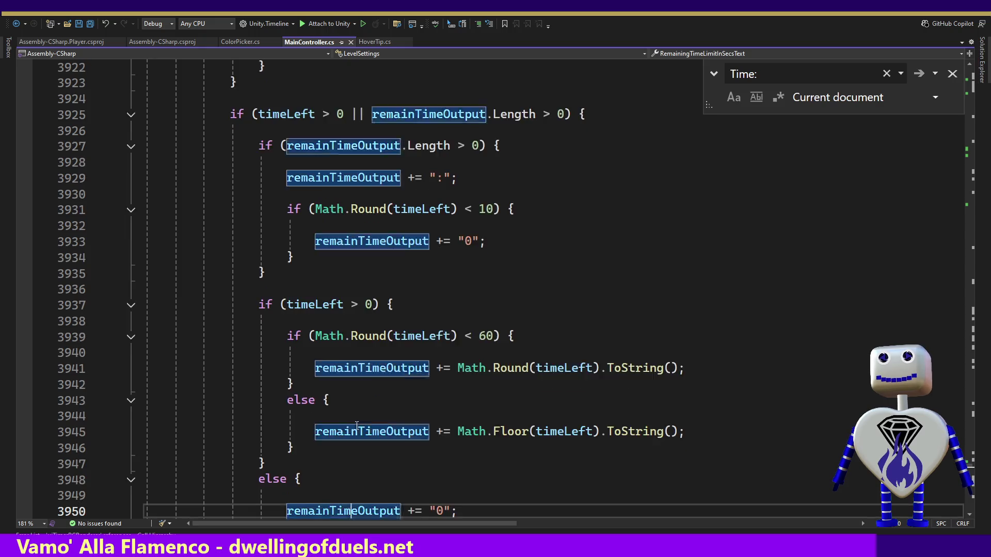
key(Down)
key(Up)
key(Up)
key(Up)
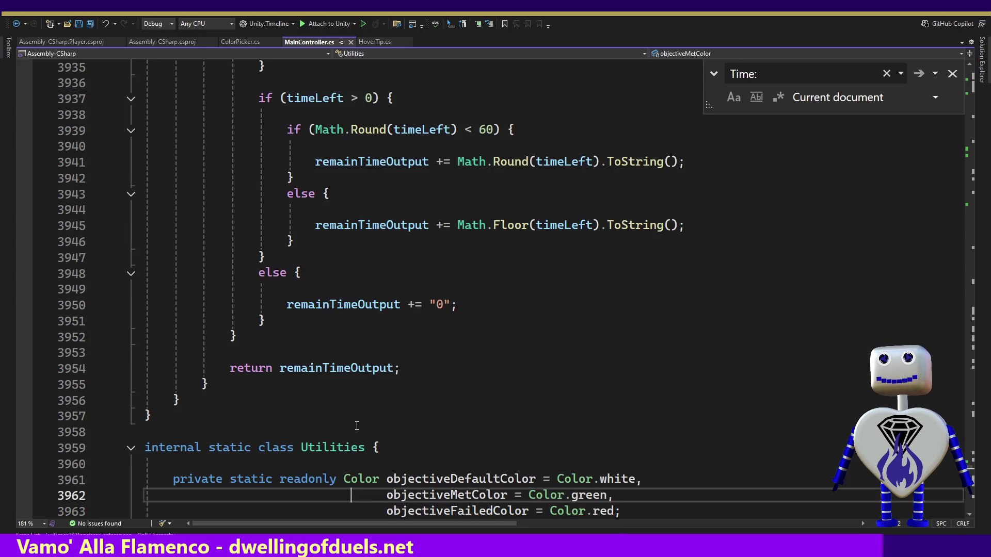
key(Up)
key(Up)
key(Up)
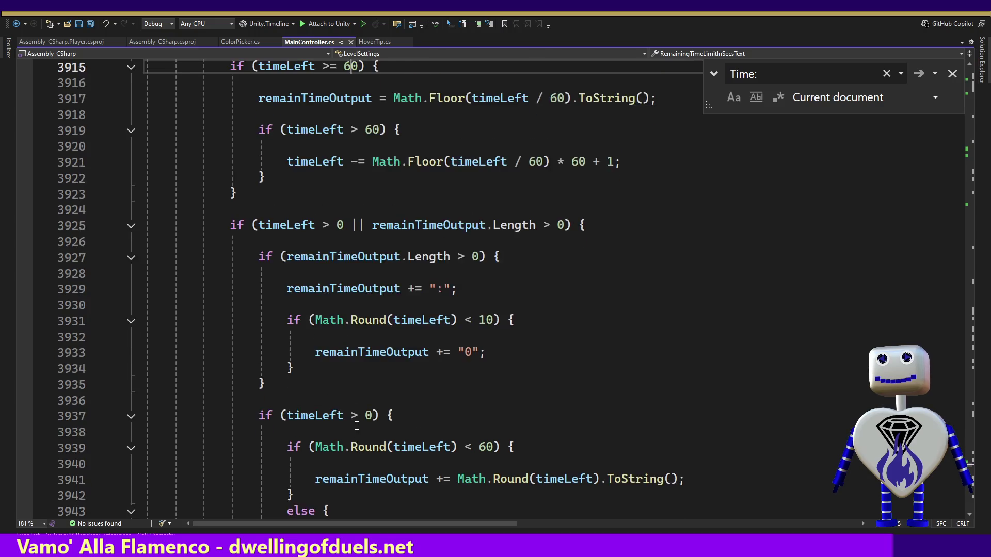
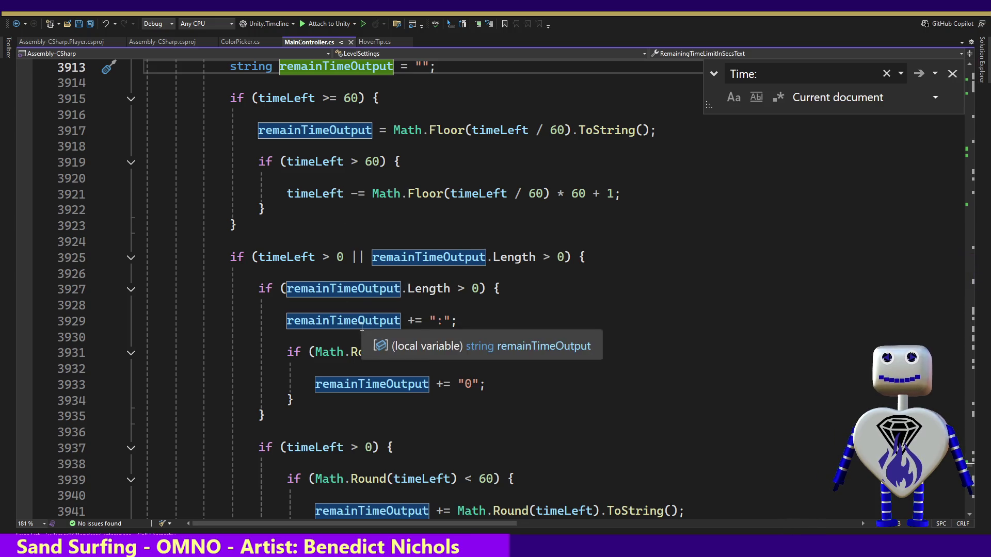
Review the remainTimeOutput getter and select the minutes expression on line 3917.
click(361, 289)
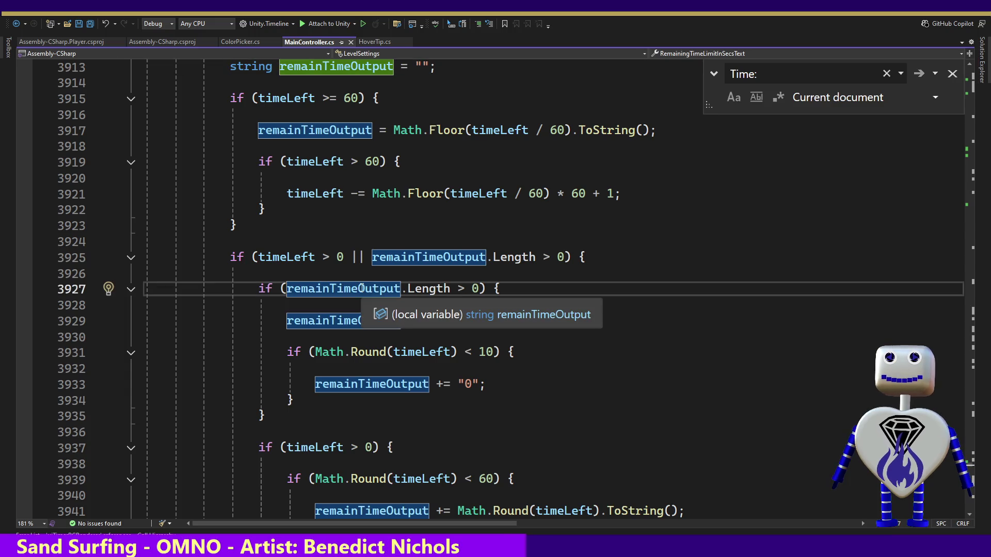
key(Down)
key(Down)
key(Down)
key(Down)
key(Down)
key(Down)
key(ctrl+Right)
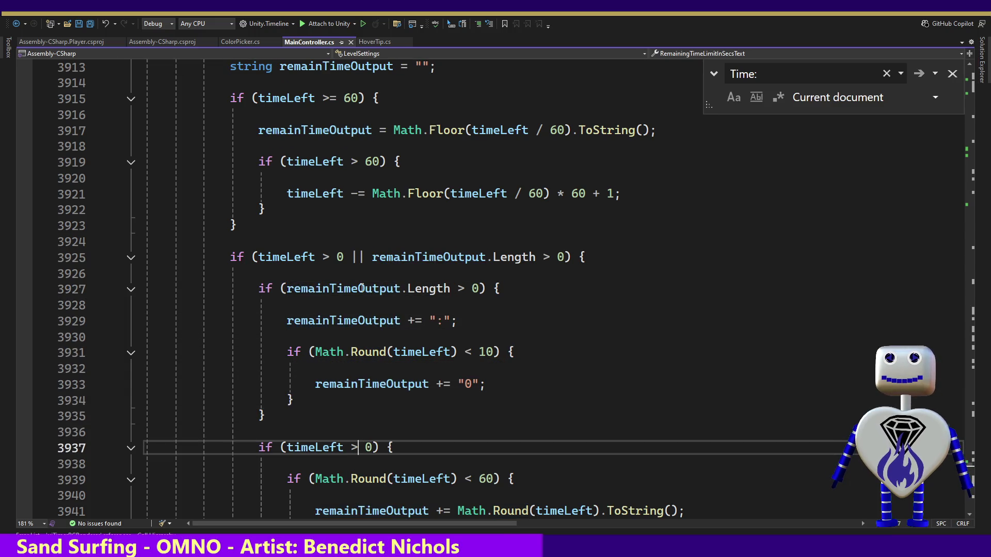
key(Up)
key(Up)
key(Up)
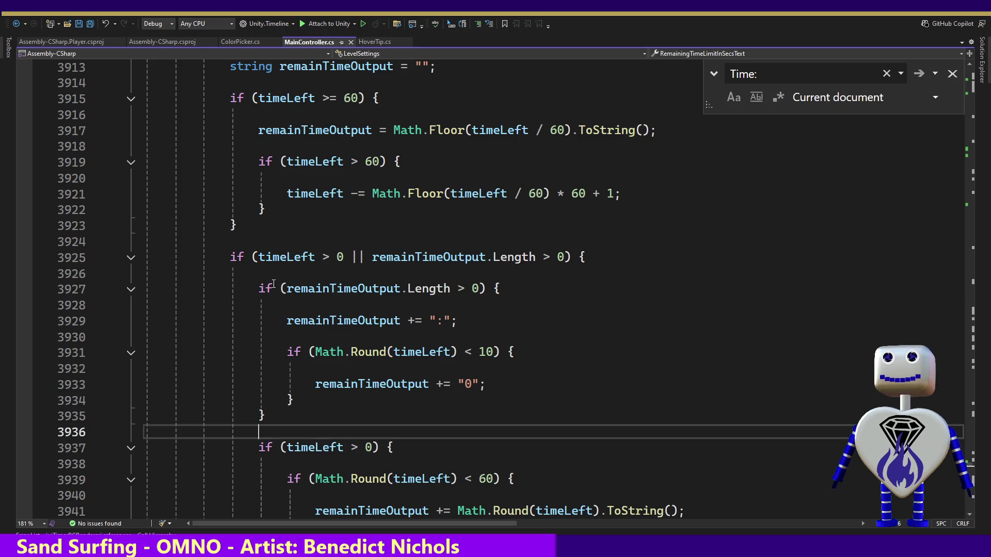
key(Down)
key(Down)
key(Down)
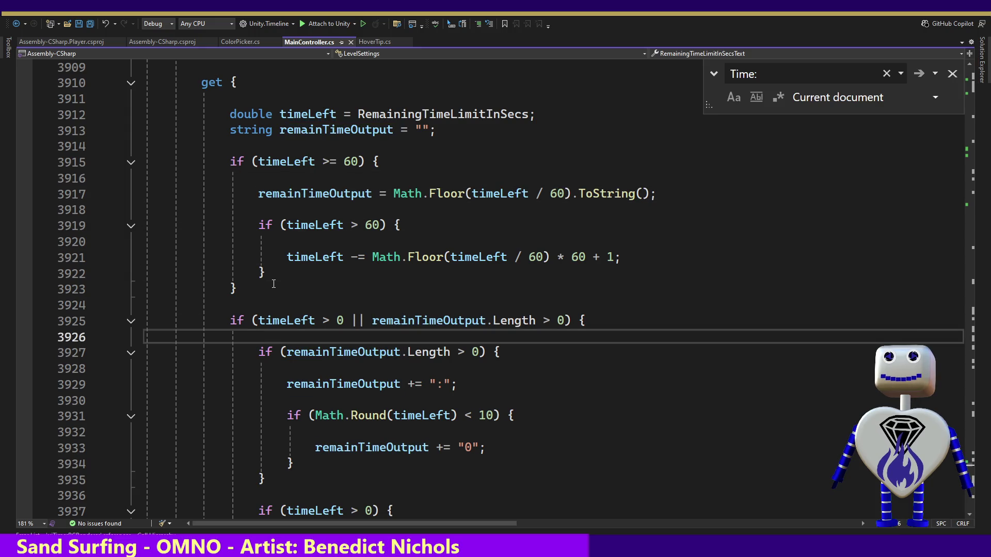
key(Up)
key(Up)
key(Up)
key(Up)
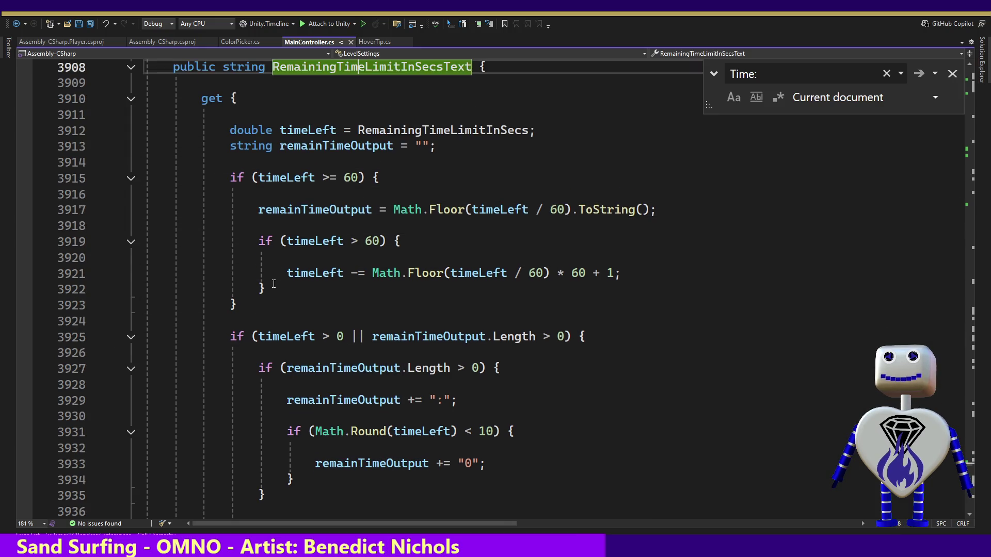
key(Down)
key(Down)
key(Down)
key(Down)
key(Down)
key(Down)
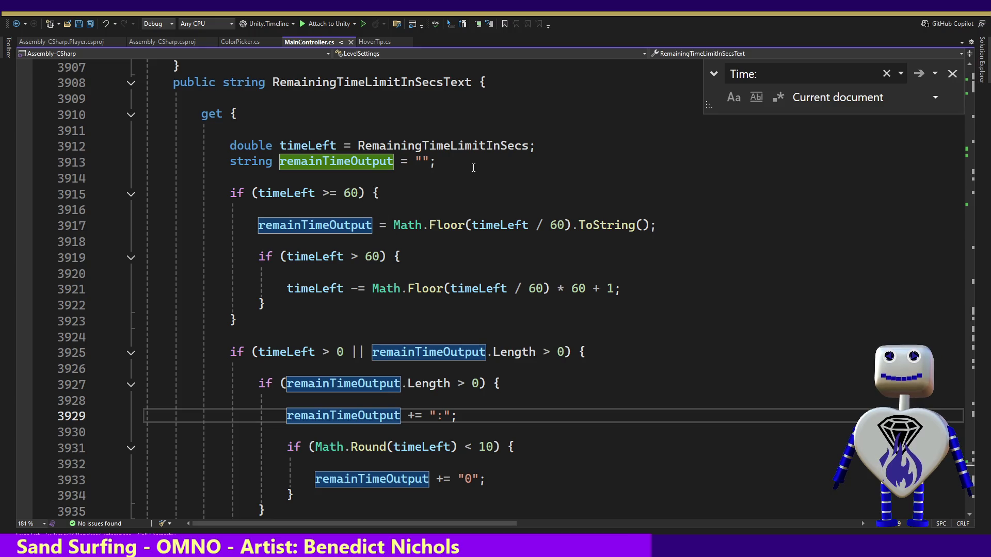
click(462, 364)
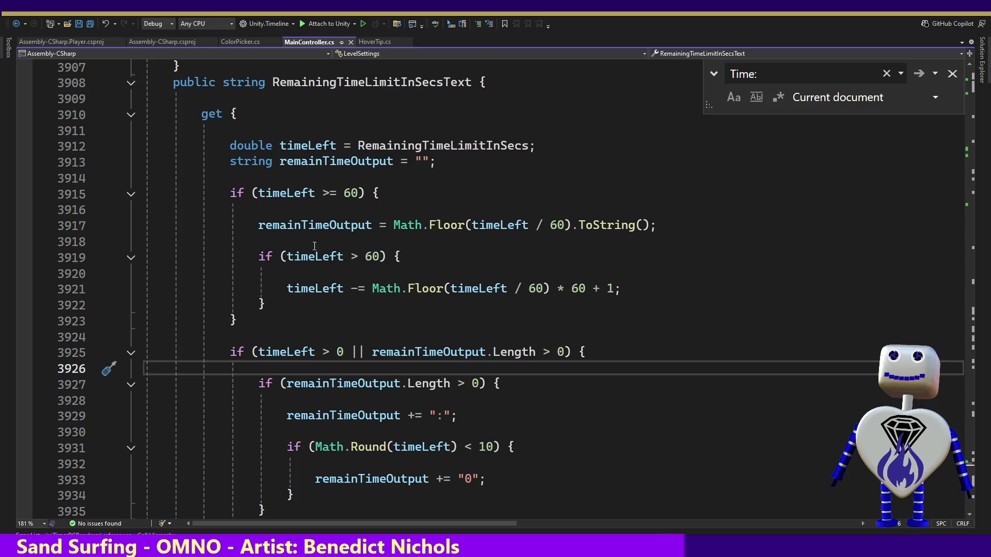
double_click(341, 225)
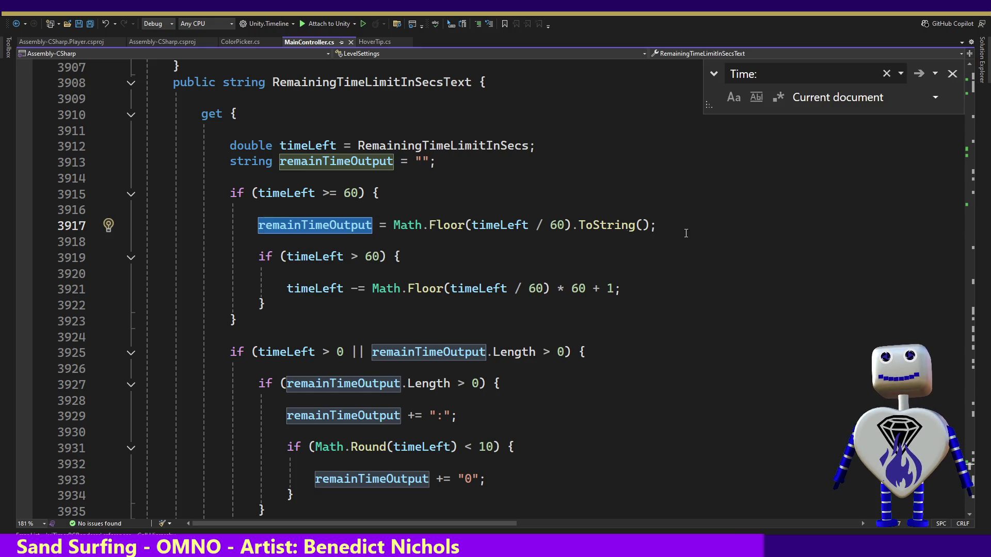
click(338, 226)
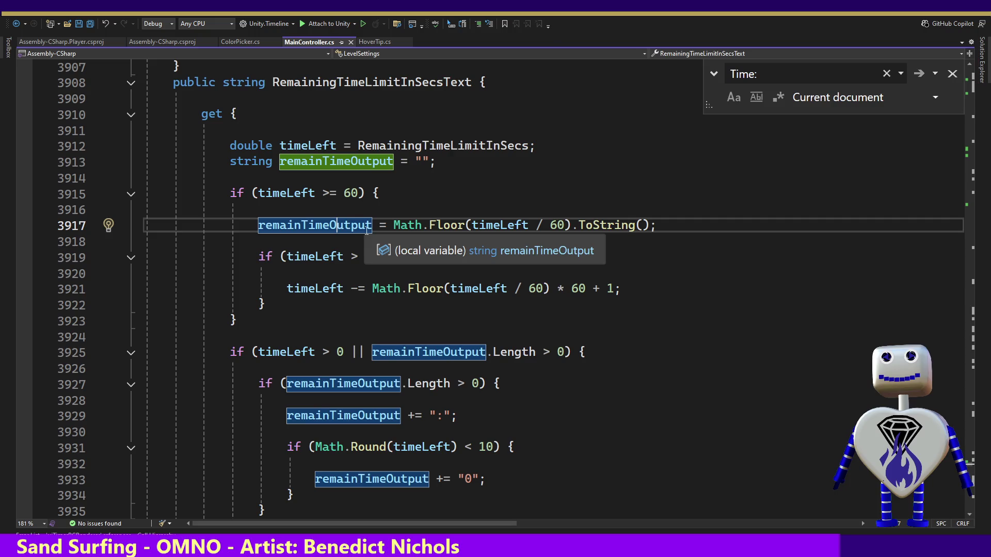
mouse_move(394, 226)
mouse_down()
mouse_move(573, 220)
mouse_move(242, 211)
mouse_move(662, 228)
mouse_up()
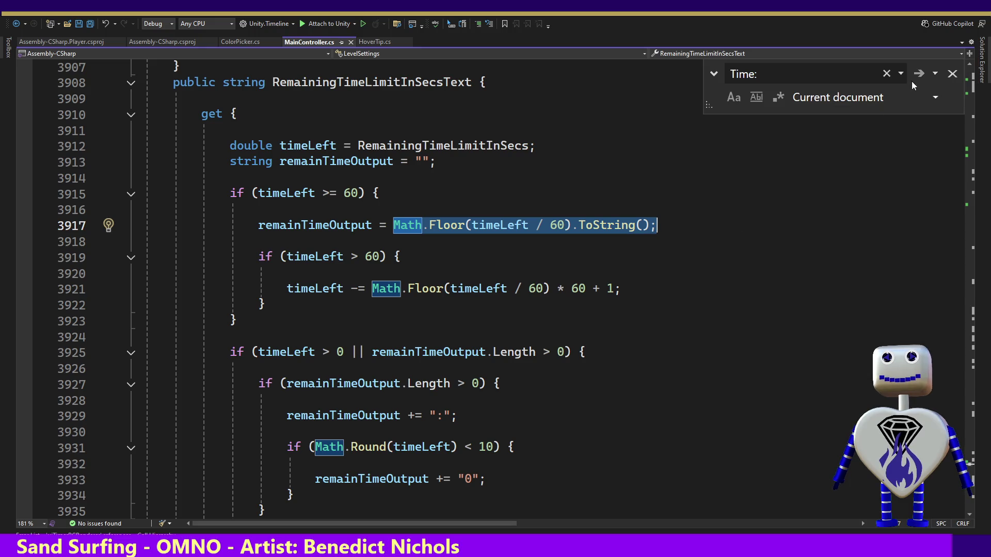
Close the find bar and paste a copy of Math.Floor(timeLeft / 60) before the original.
click(953, 74)
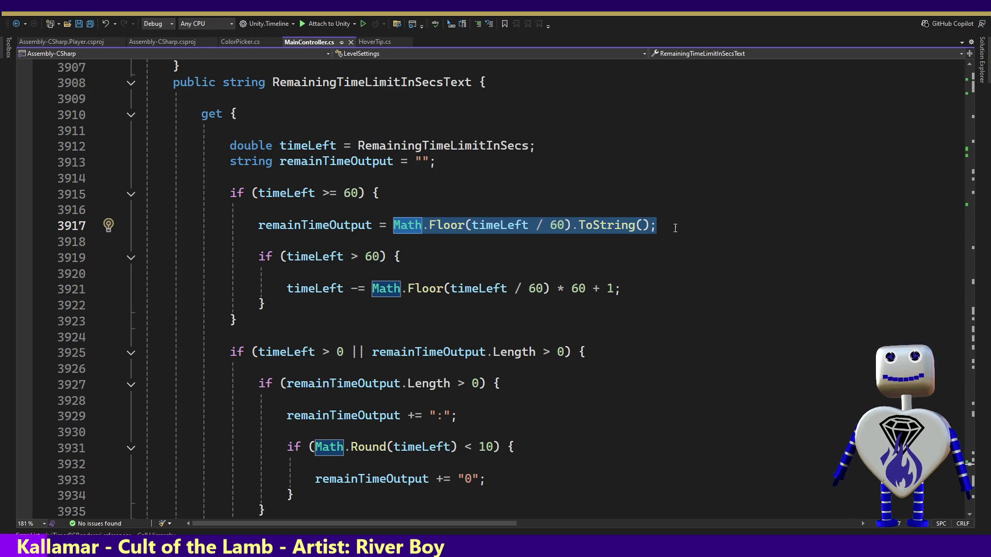
drag(674, 226, 395, 226)
click(486, 226)
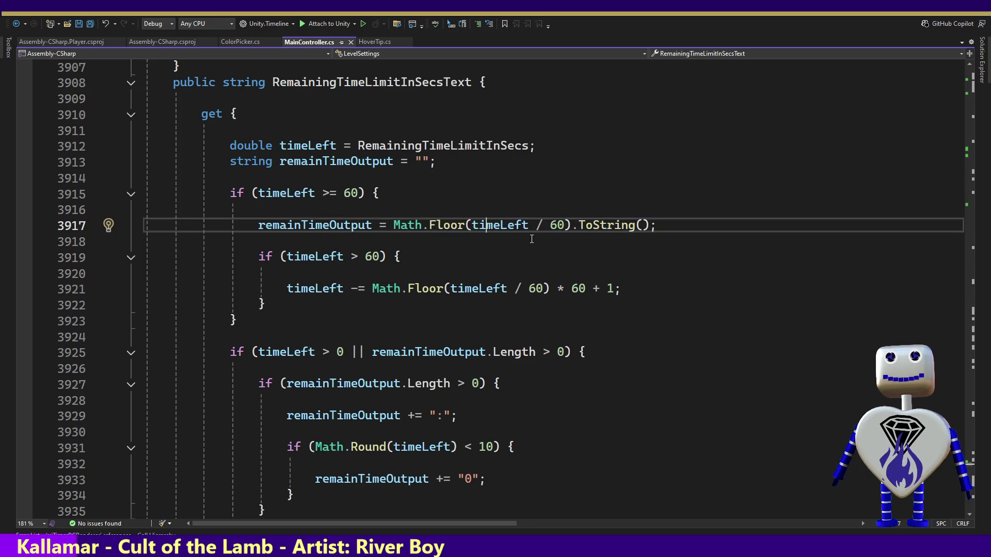
drag(570, 226, 392, 225)
key(ctrl+c)
click(392, 225)
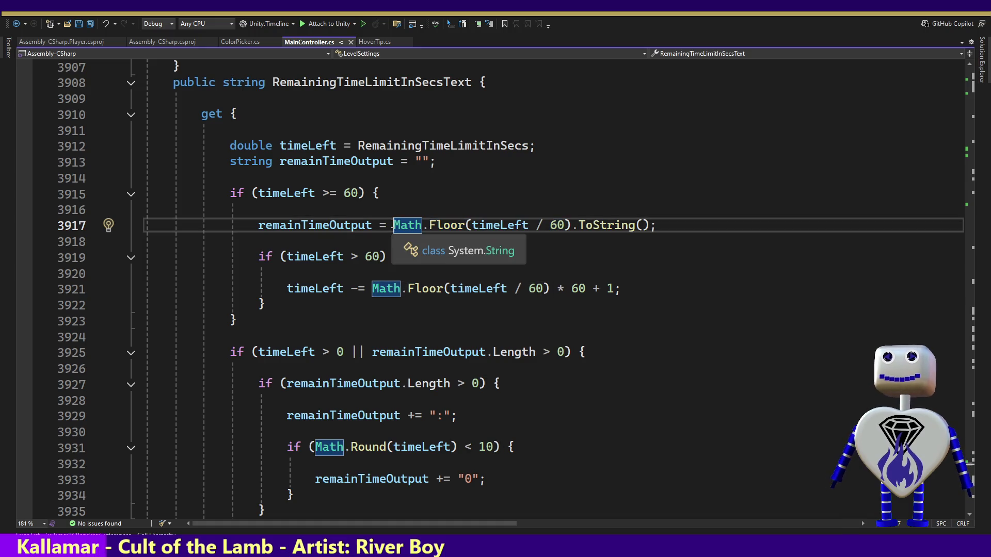
key(ctrl+v)
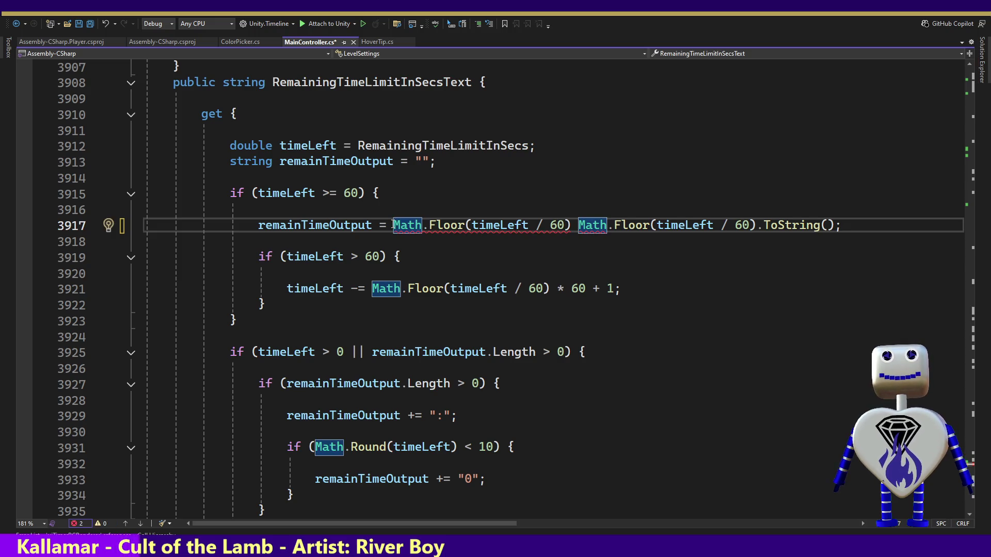
text(> 10)
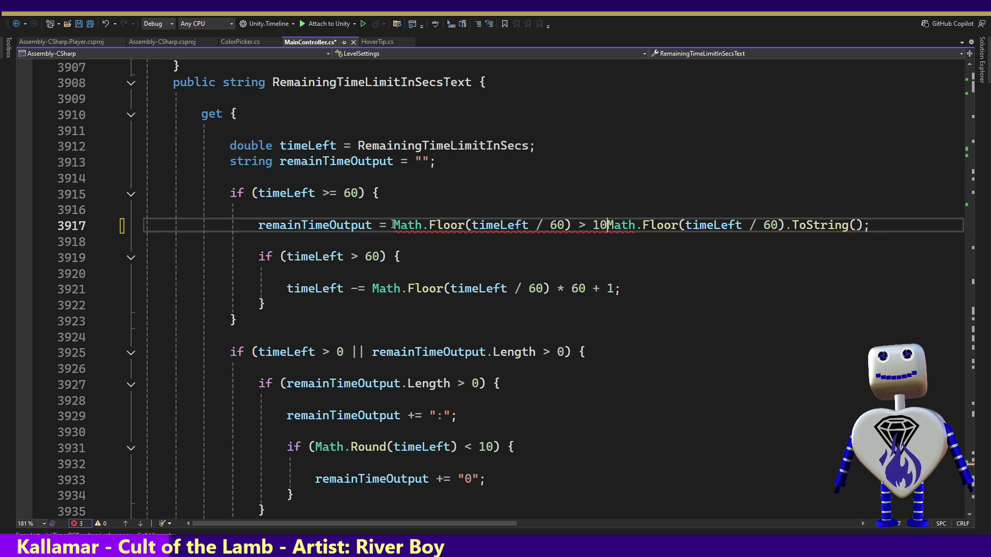
key(BackSpace)
key(BackSpace)
key(BackSpace)
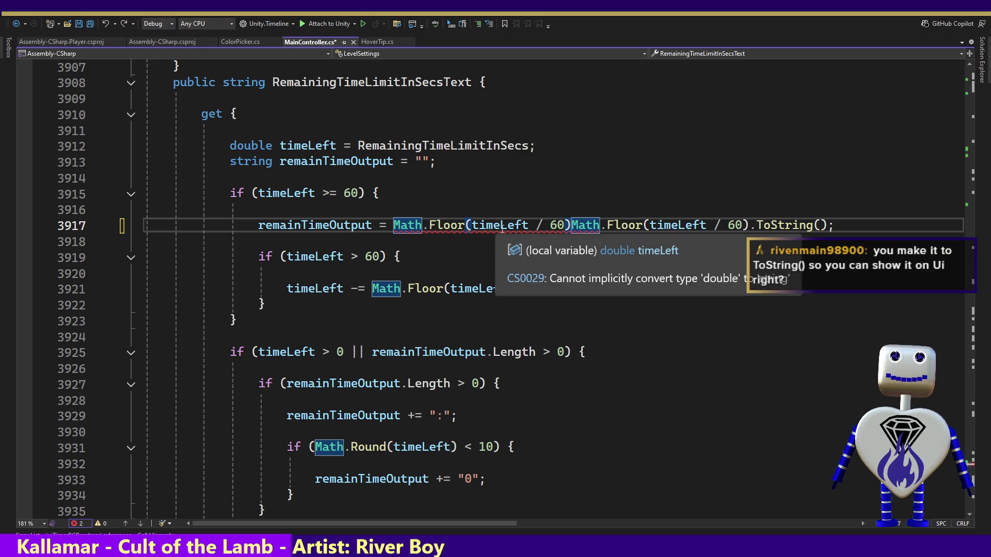
Insert ' < ' between the two Math.Floor(timeLeft / 60) expressions on line 3917.
double_click(344, 225)
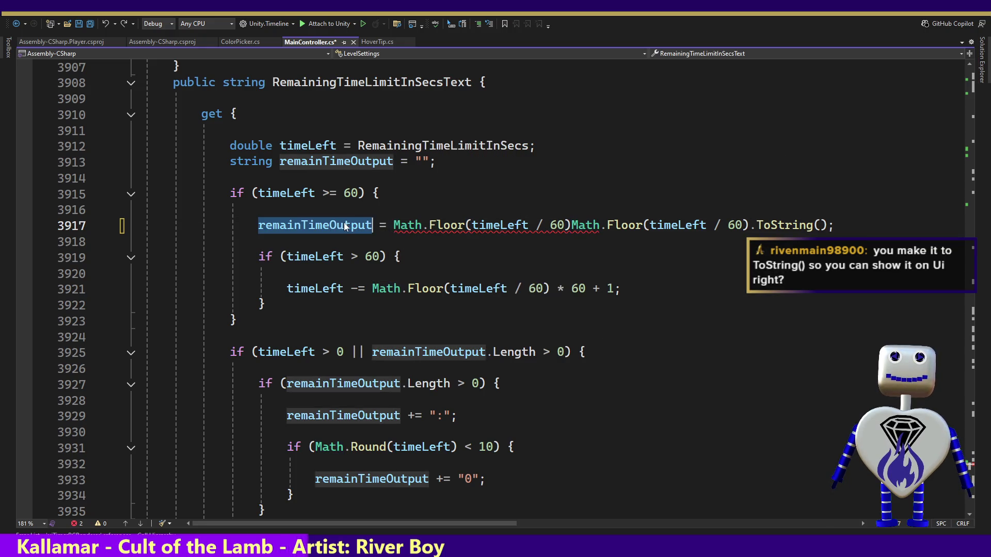
click(393, 227)
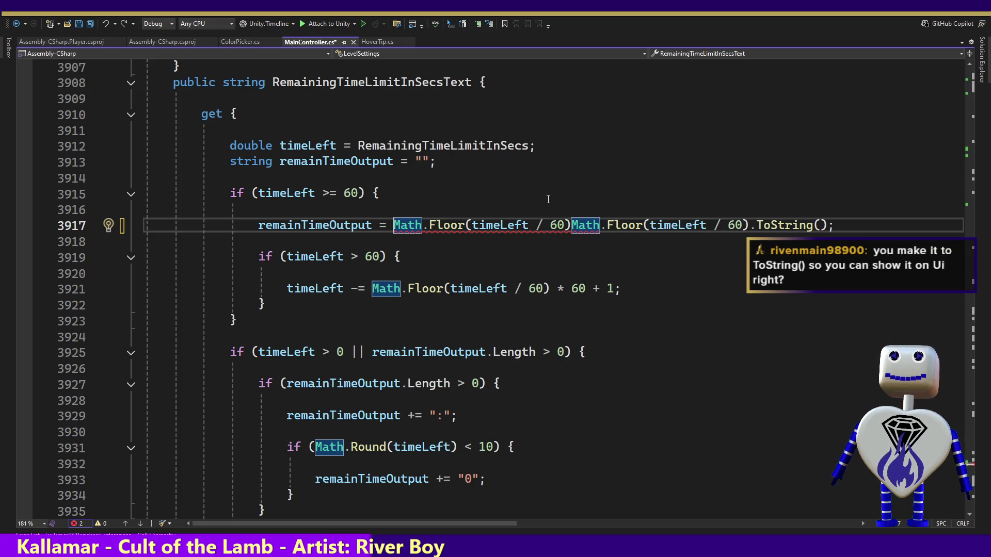
key(Up)
key(Down)
key(ctrl+Right)
key(ctrl+Right)
key(ctrl+Right)
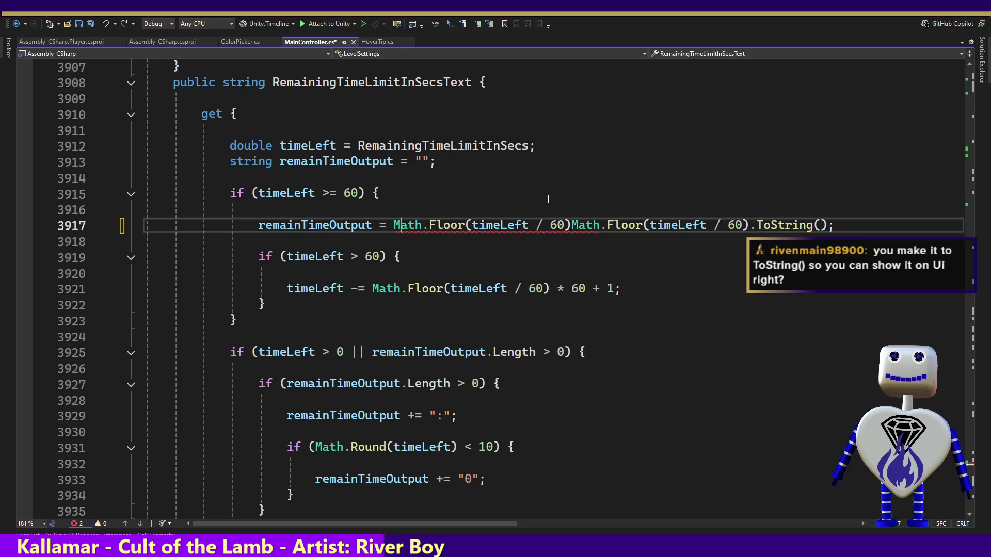
text(<)
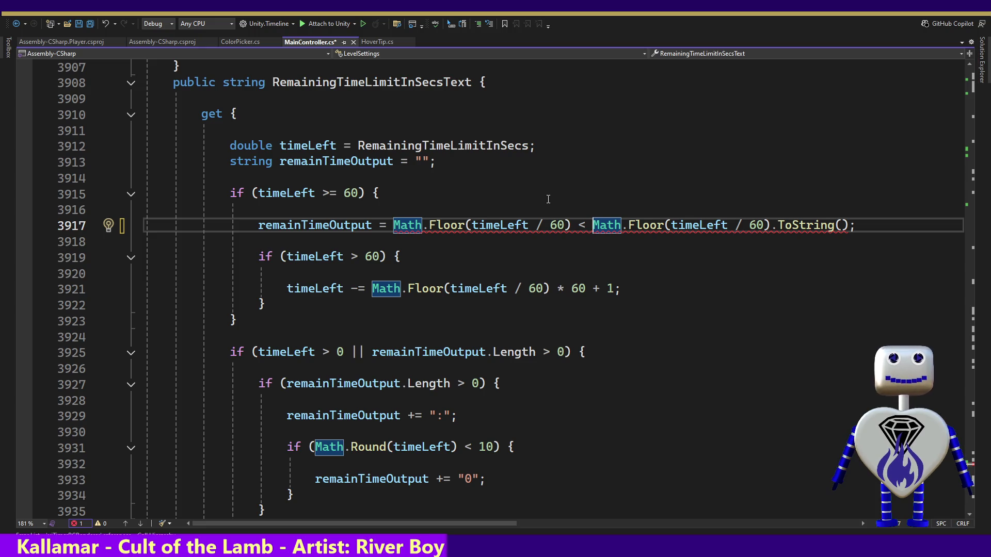
text(()
key(BackSpace)
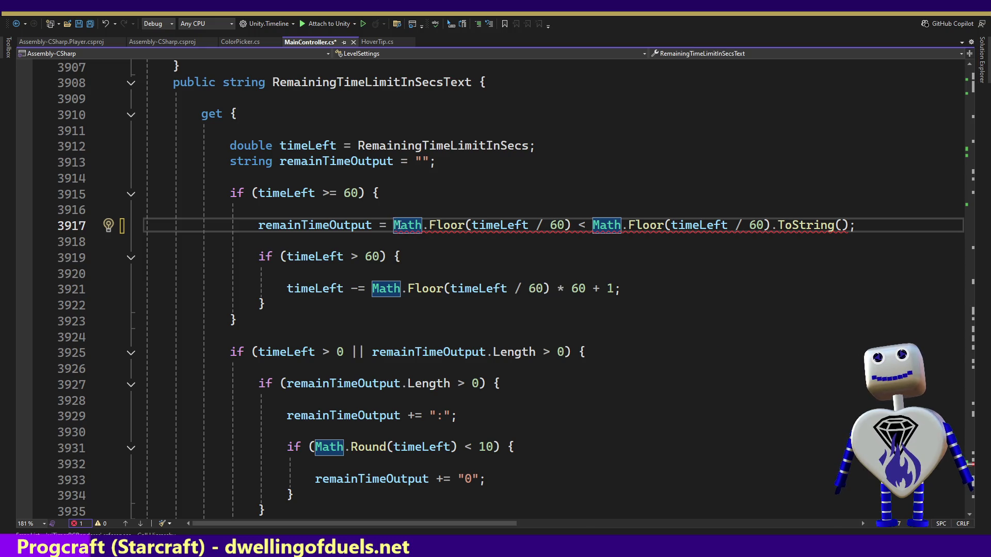
Remove the leftover '< 1' comparison from the minutes expression on line 3917.
mouse_move(398, 225)
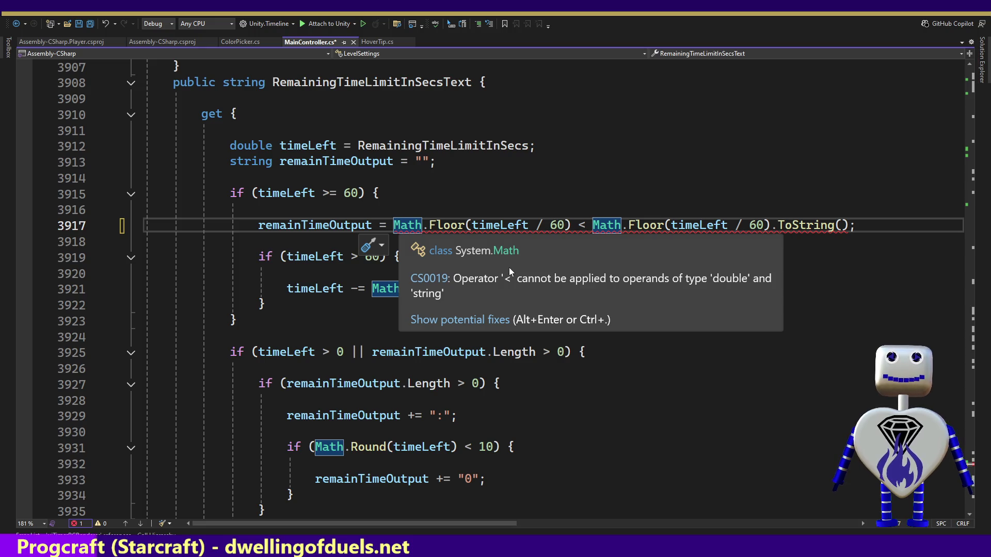
click(580, 226)
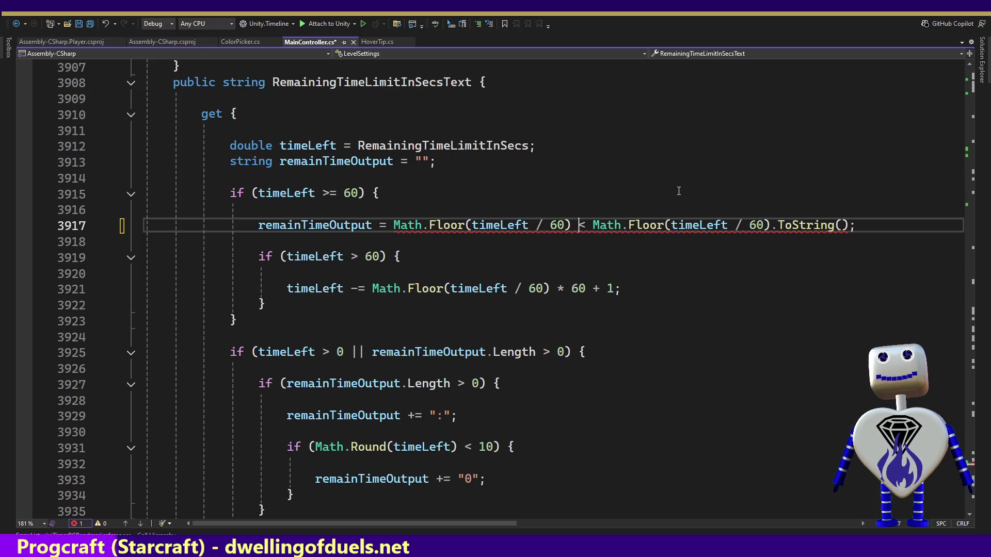
key(Left)
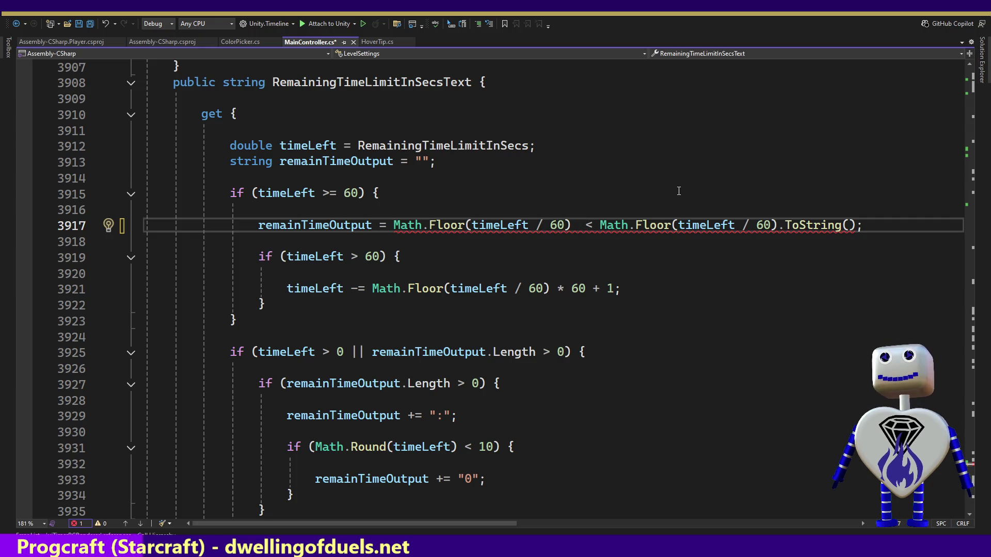
key(ctrl+Left)
key(ctrl+Left)
key(ctrl+Left)
key(Right)
key(ctrl+Right)
key(ctrl+Right)
key(ctrl+Right)
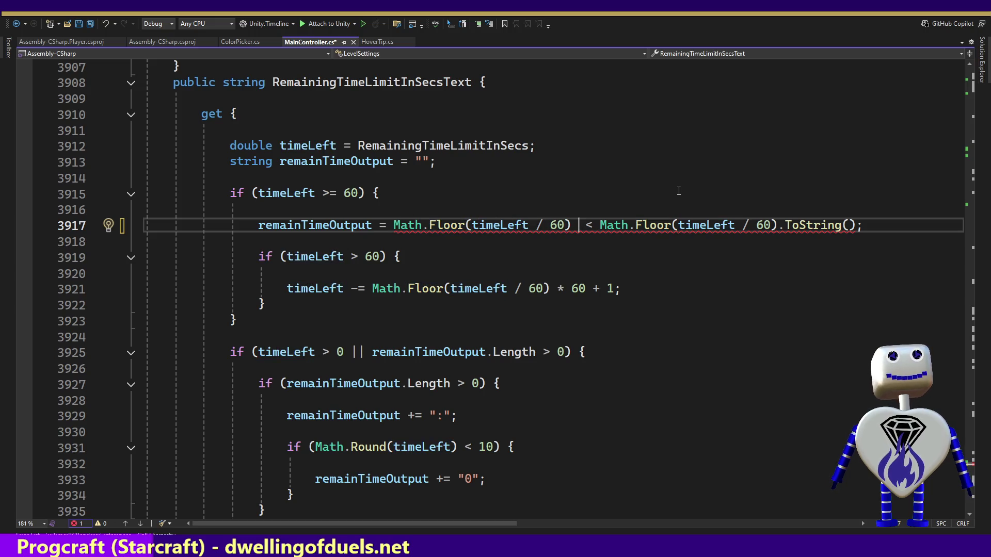
text(<)
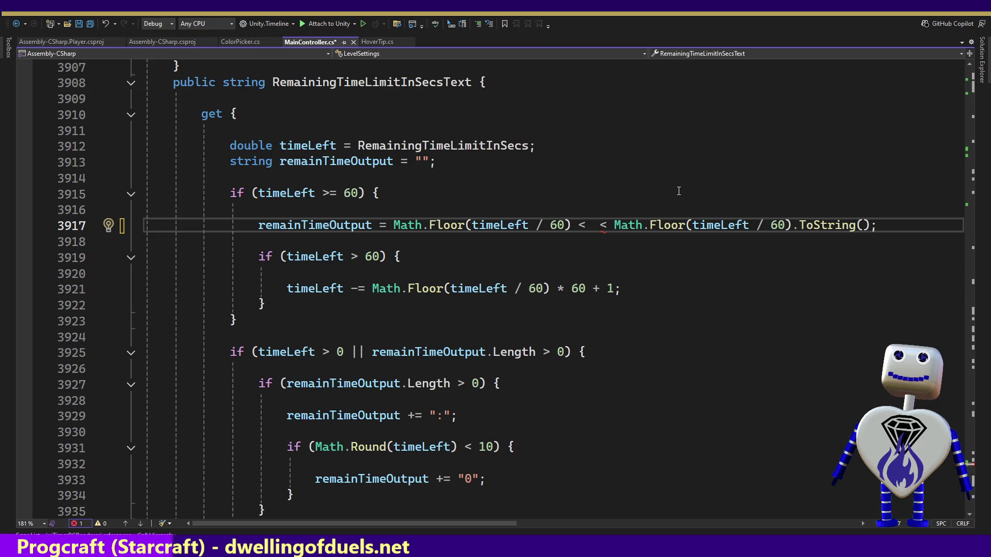
text( 1)
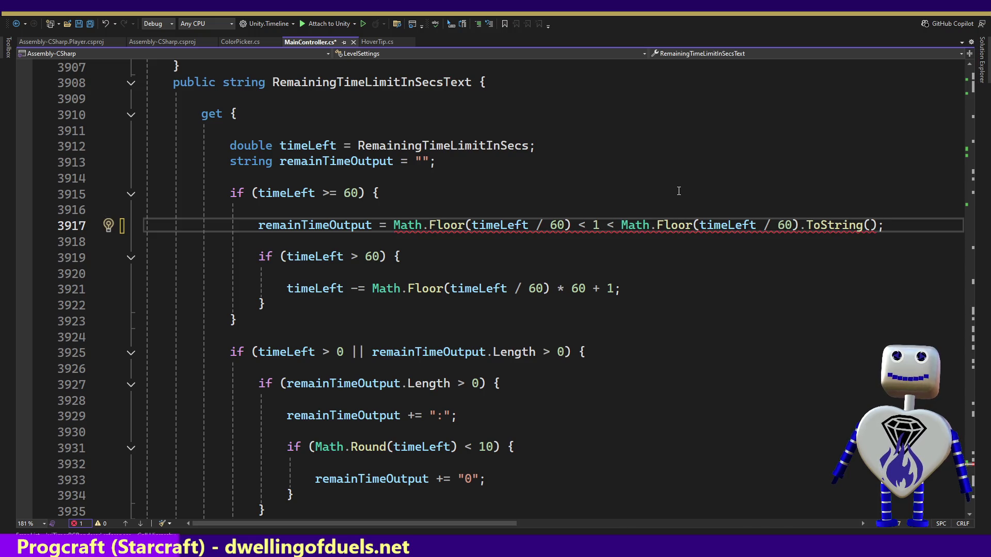
key(BackSpace)
key(BackSpace)
key(BackSpace)
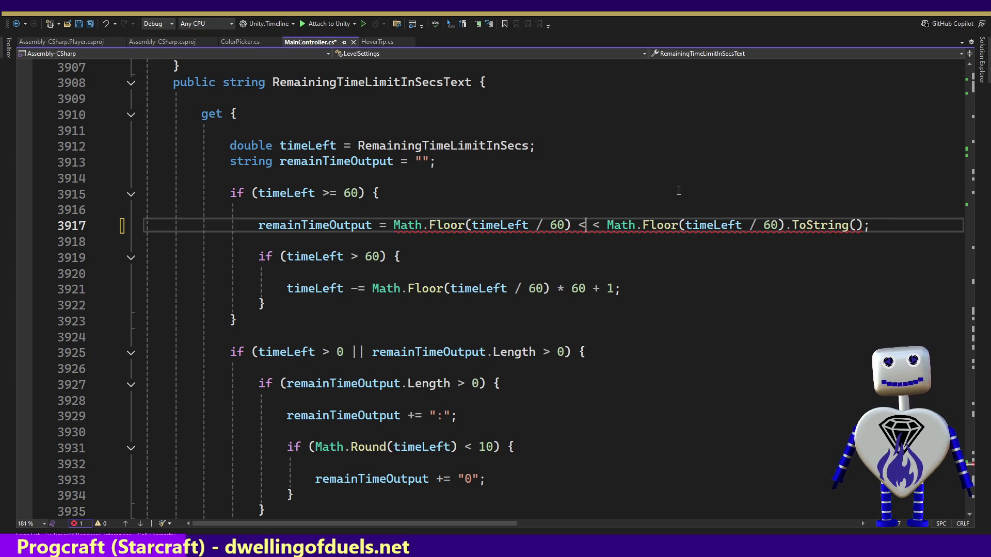
Start a ternary with '>= 10 ? "00" :', which splits the condition onto an if line.
text(>= 10 )
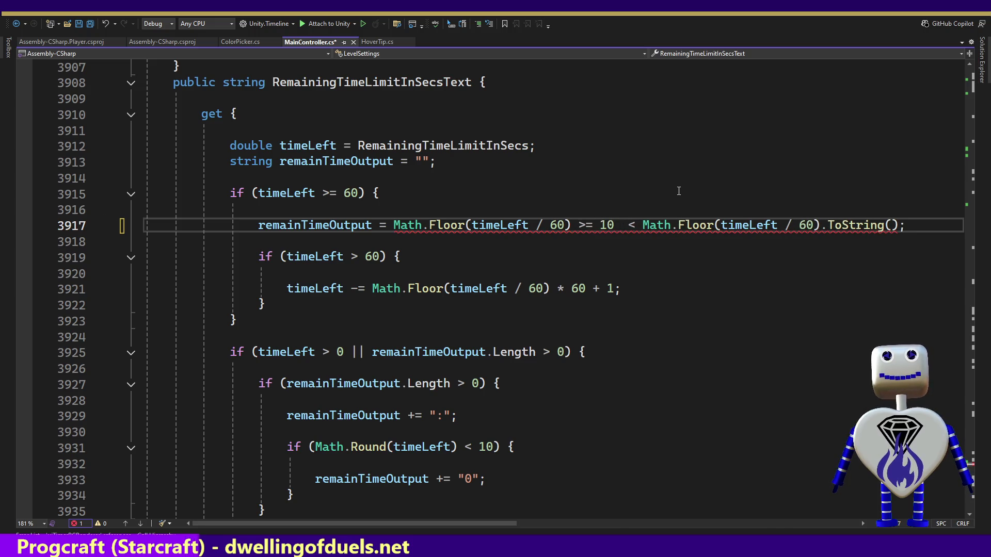
text( ?)
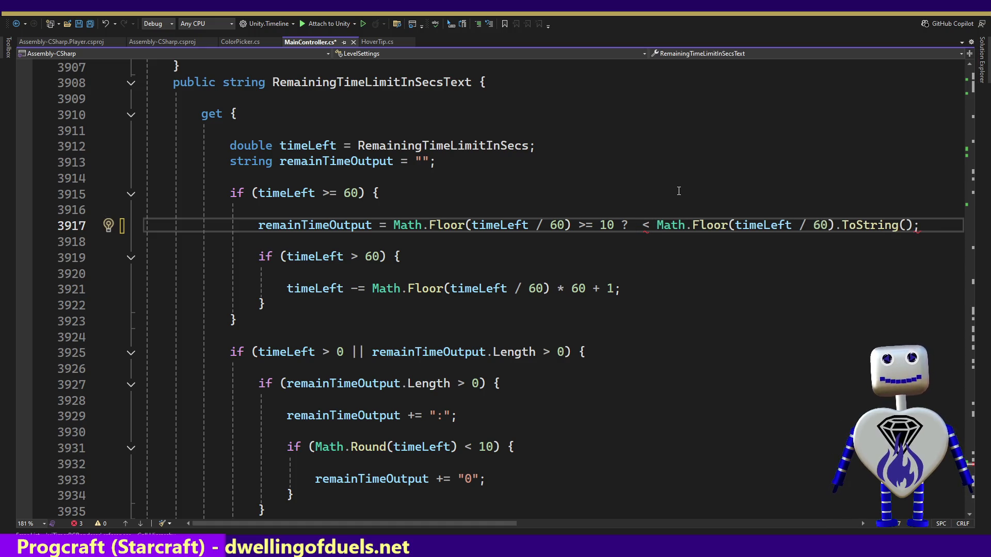
text("00")
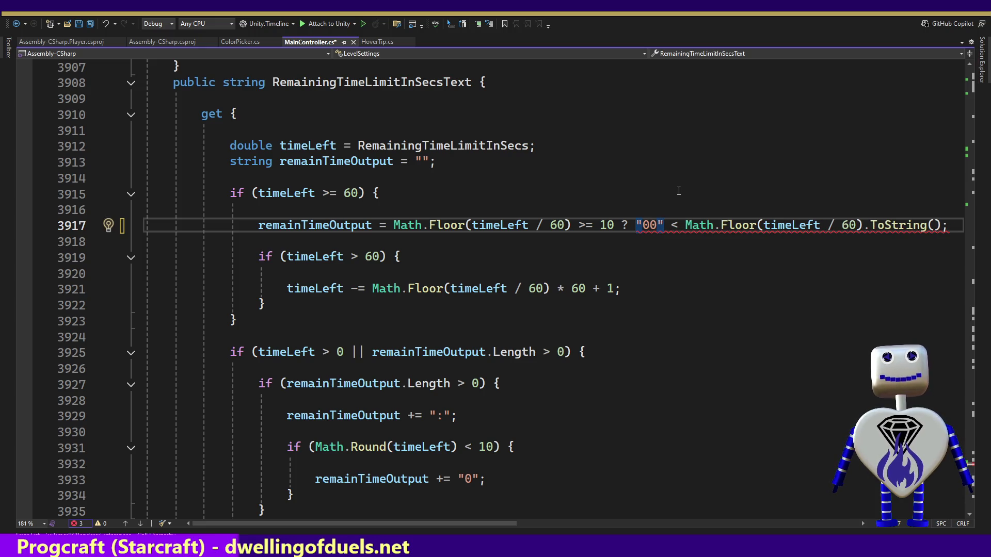
text( +)
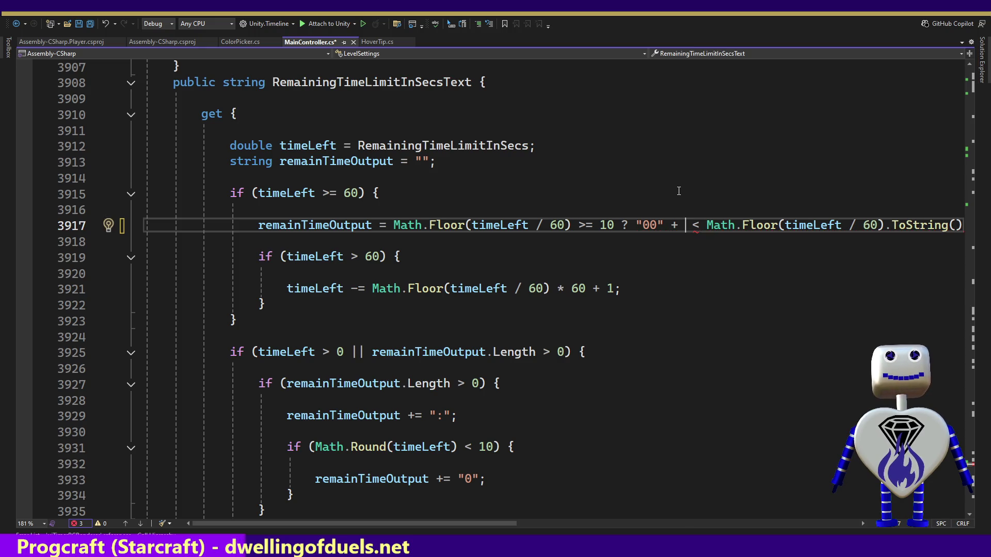
key(BackSpace)
key(BackSpace)
text(:)
key(Tab)
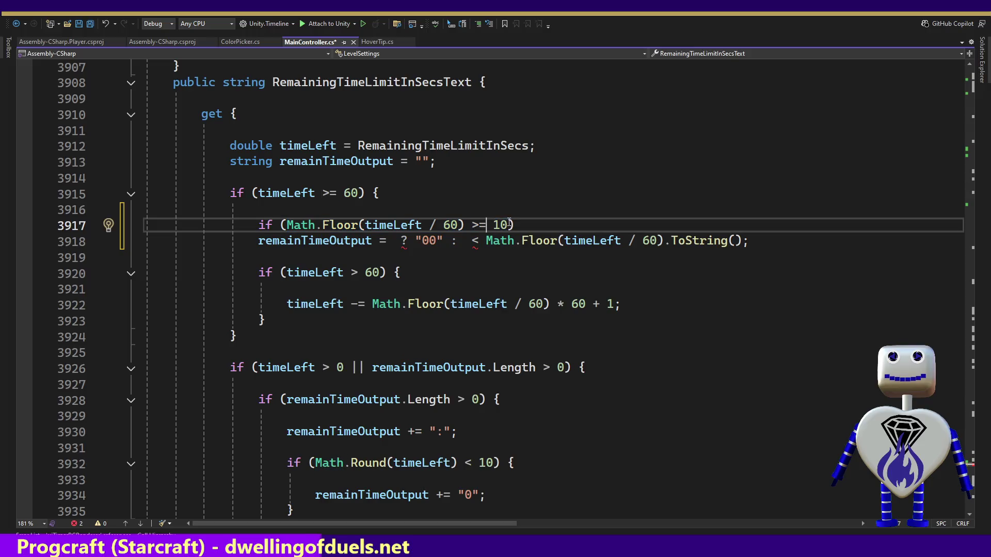
click(523, 221)
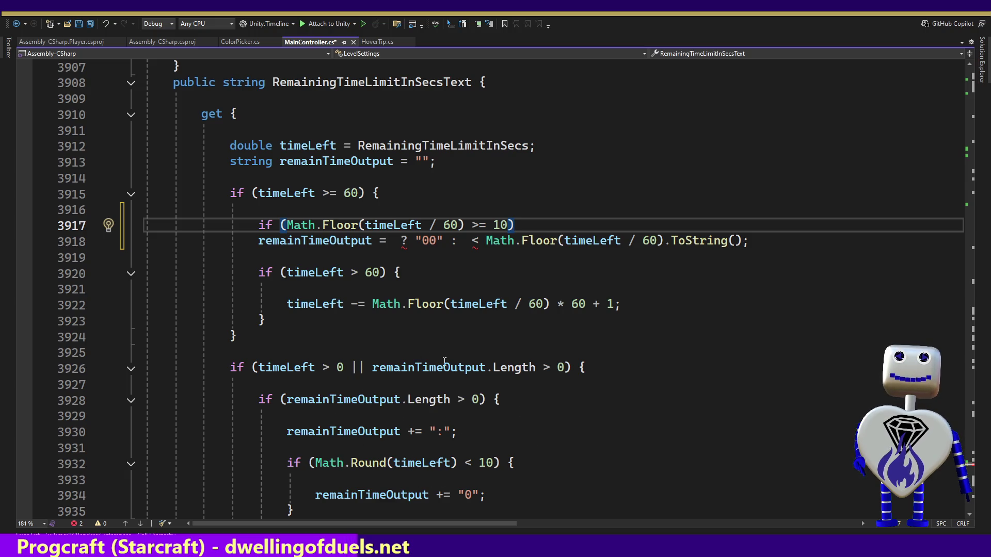
double_click(281, 368)
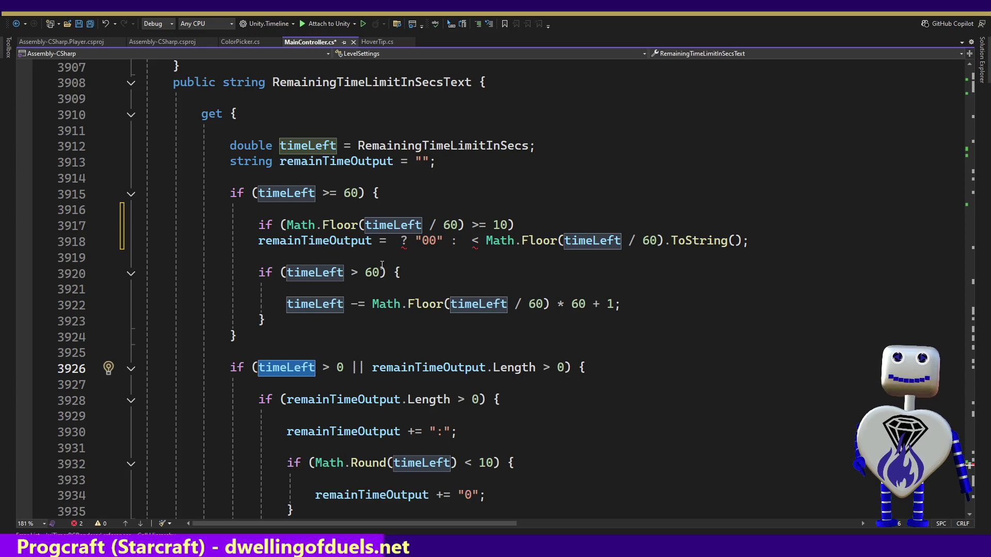
mouse_move(317, 368)
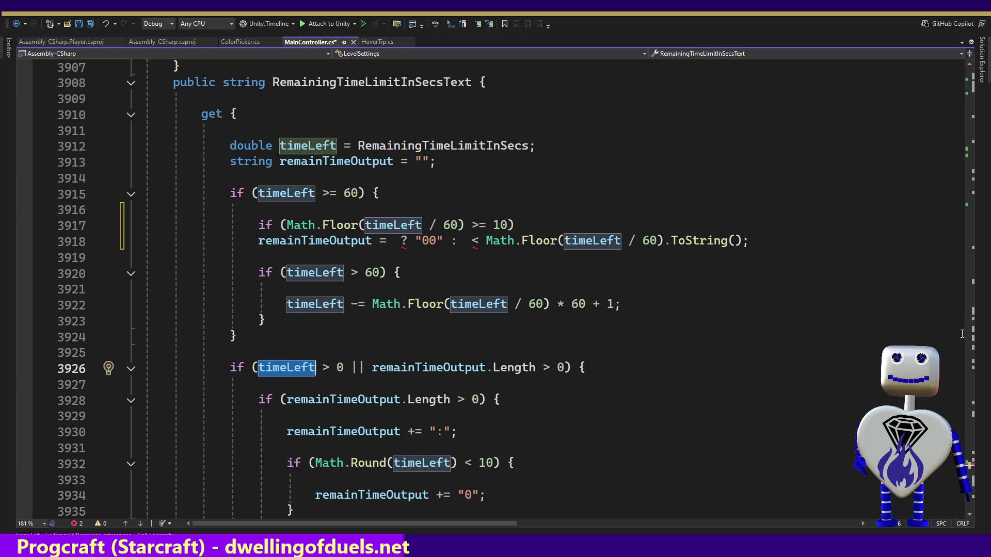
click(437, 434)
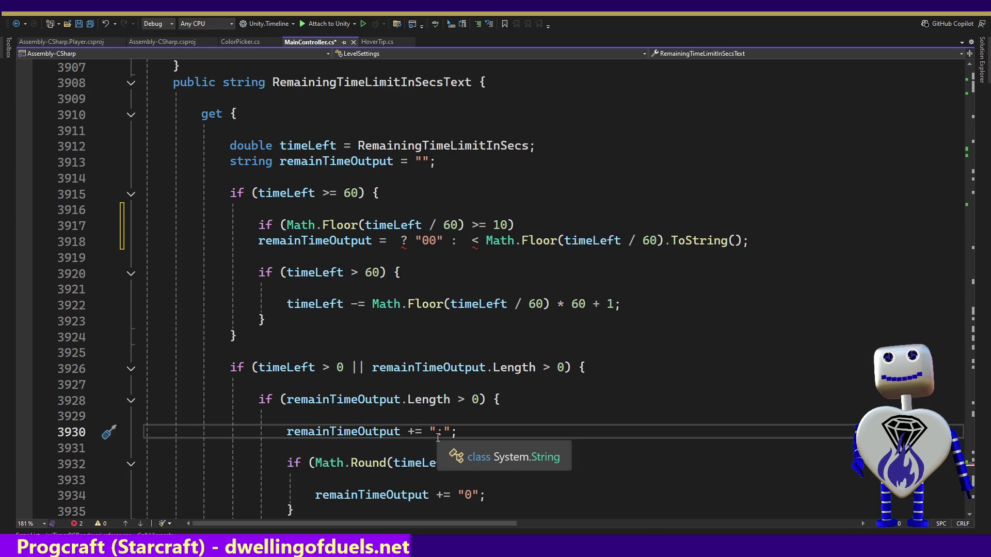
key(Down)
key(Down)
key(Down)
key(Down)
key(Down)
key(Down)
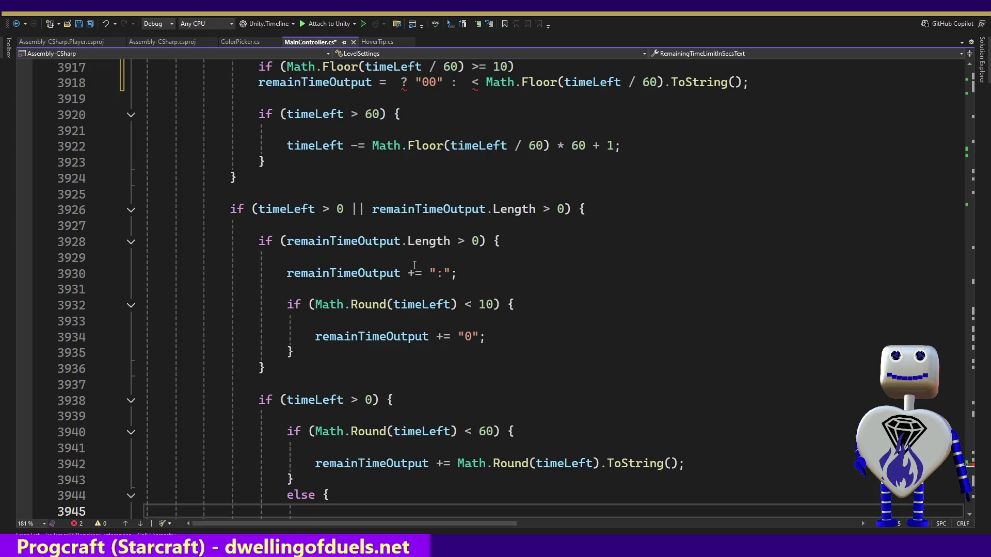
mouse_move(397, 314)
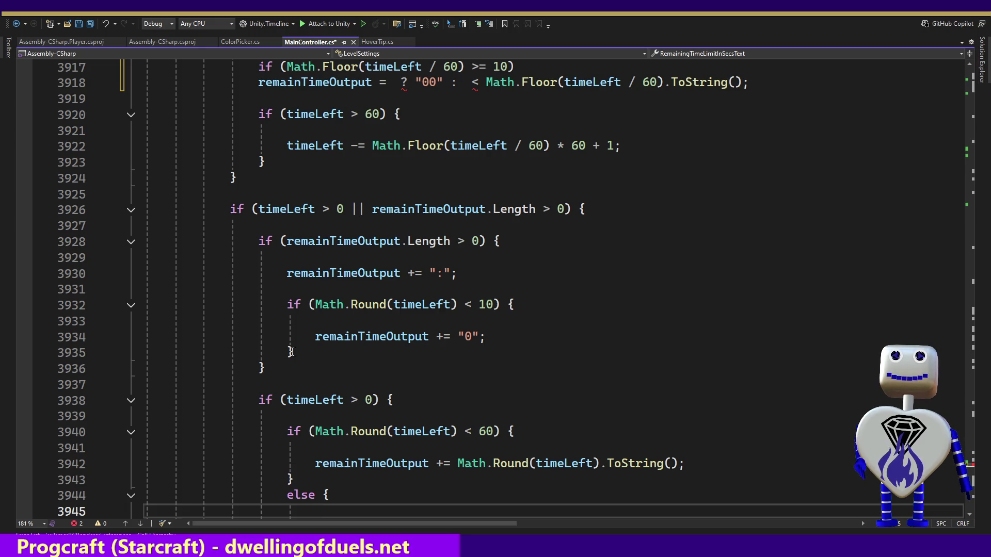
click(279, 365)
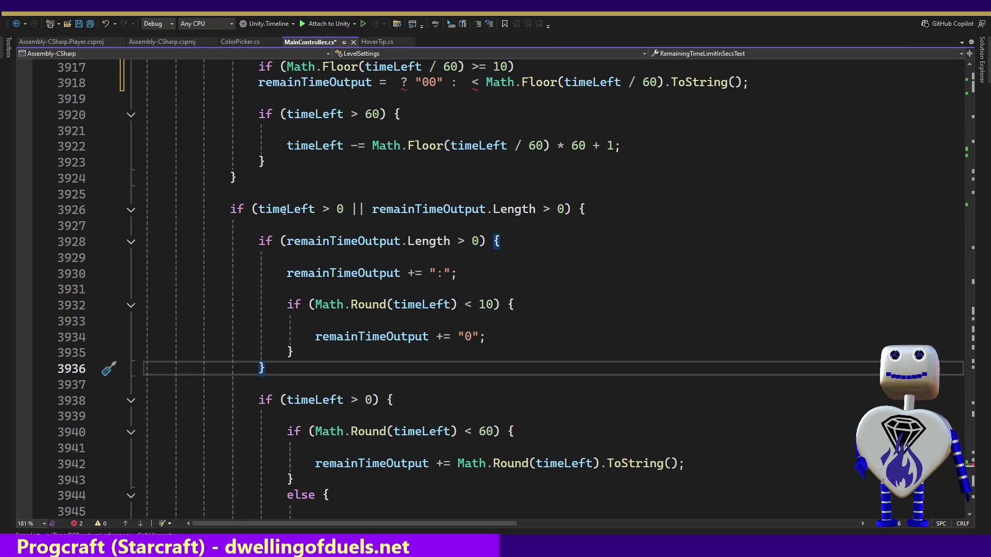
click(257, 209)
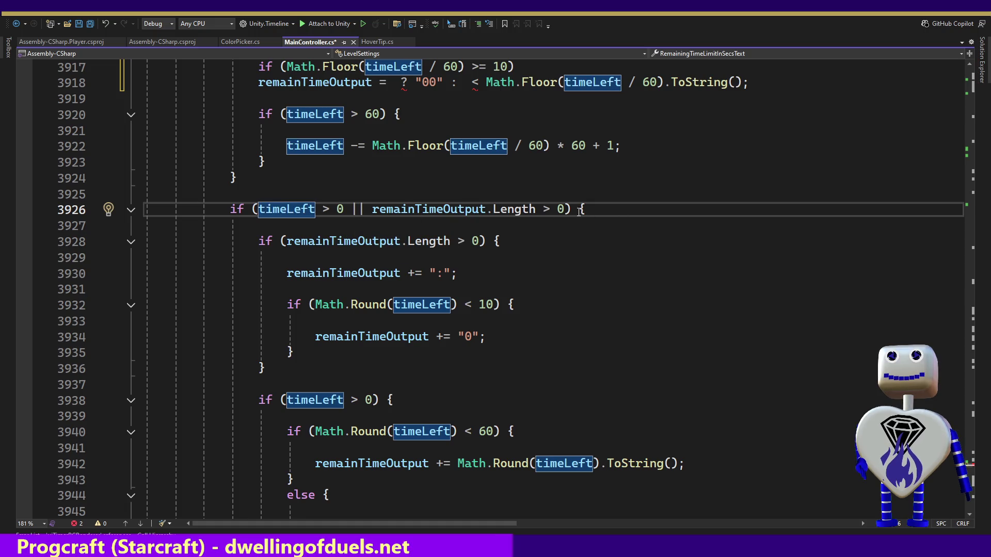
click(570, 210)
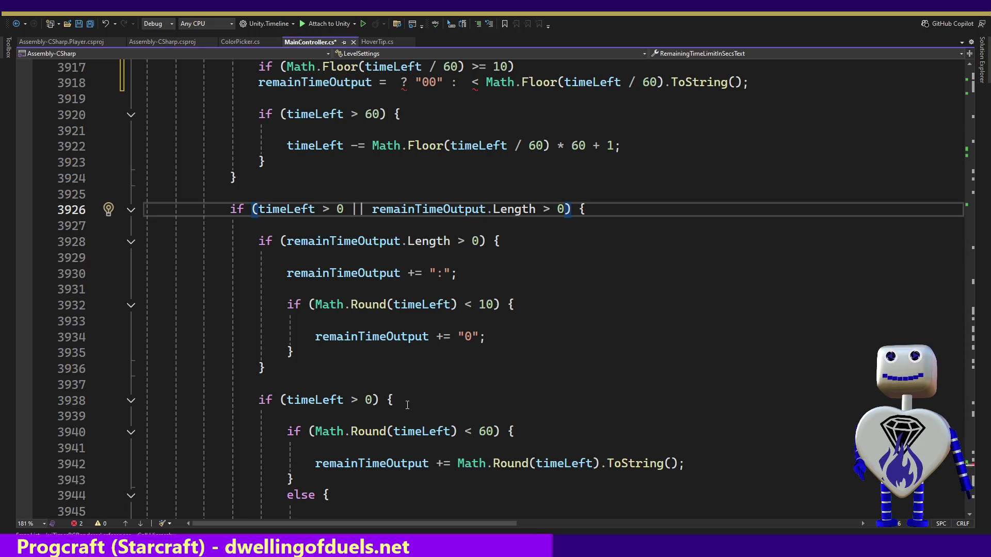
key(Up)
key(Up)
key(Up)
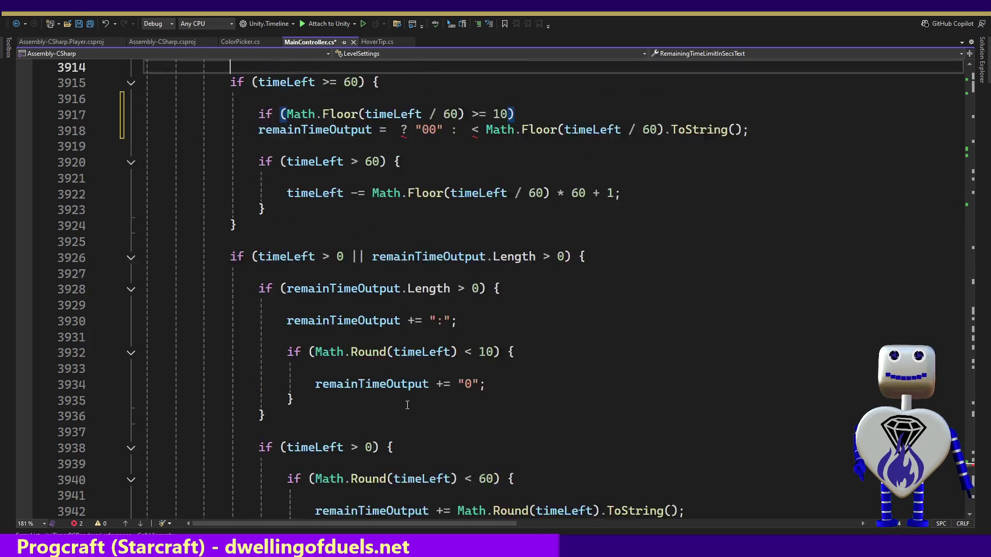
key(Up)
key(Up)
key(Up)
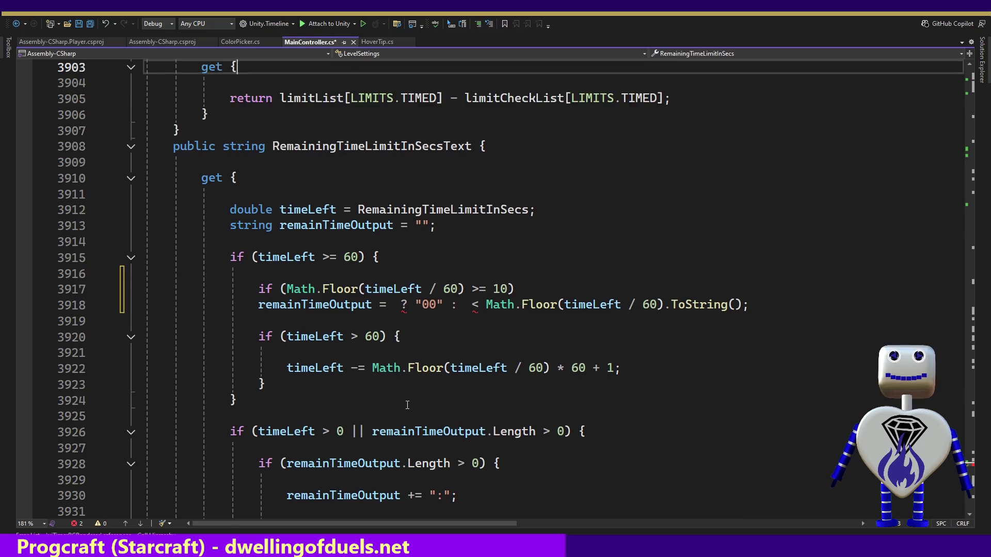
key(Down)
key(Down)
key(Down)
key(Down)
key(Down)
key(Down)
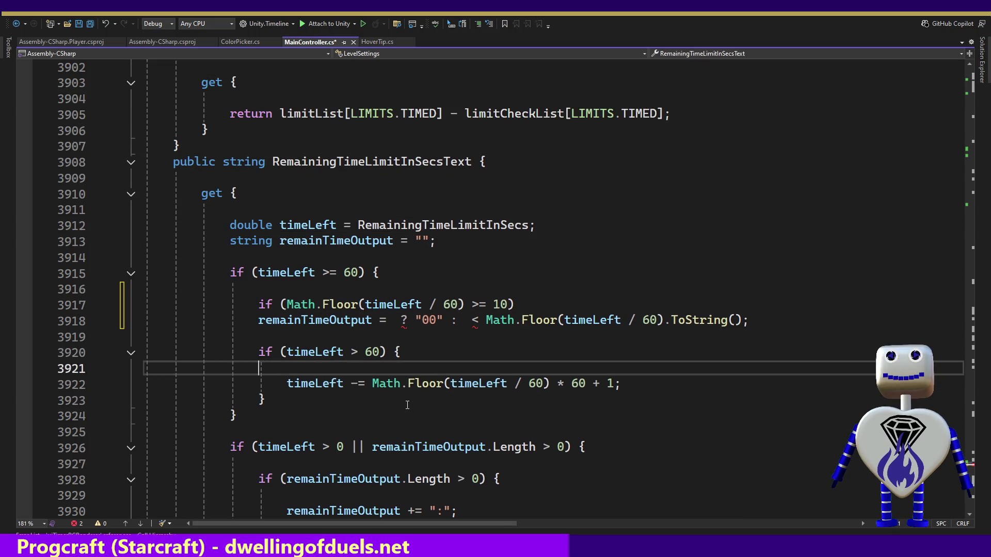
key(Up)
key(Up)
key(Up)
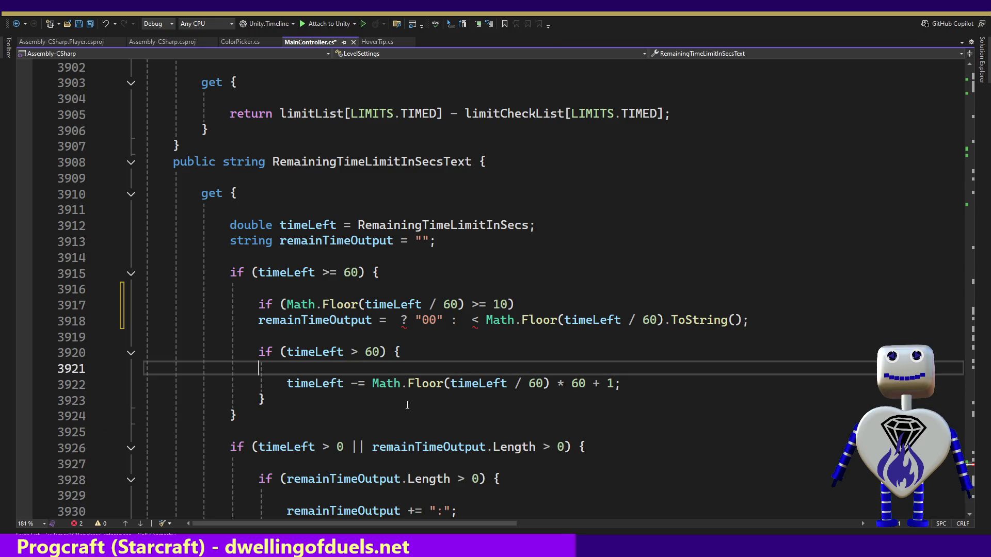
Undo the if-line split, delete the empty if () line, and shorten "00" to "0".
click(382, 322)
key(ctrl+z)
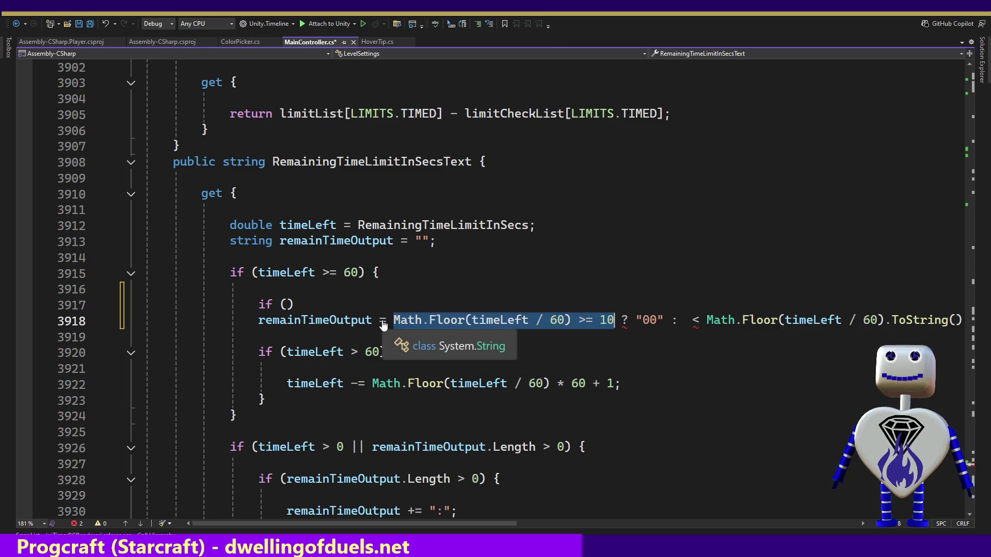
drag(348, 304, 350, 294)
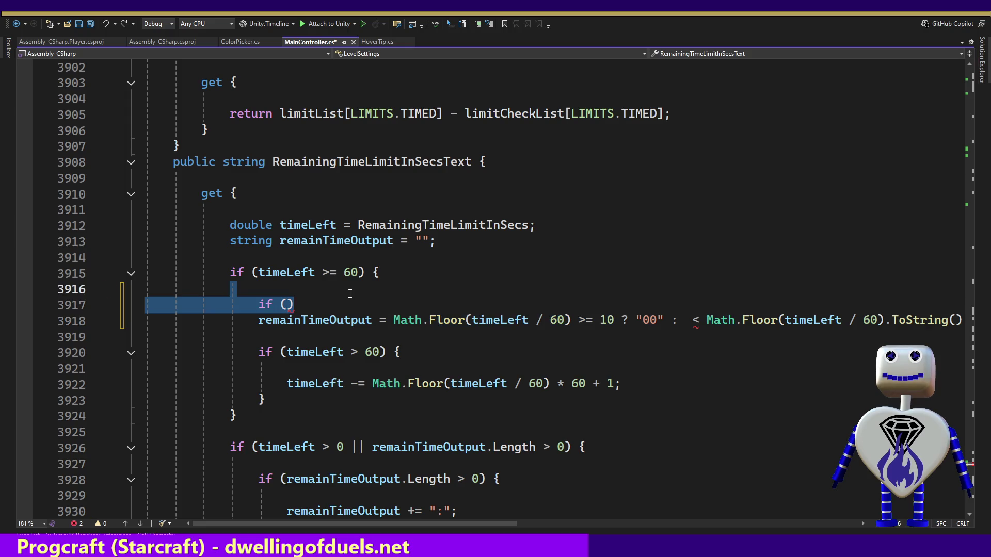
key(Delete)
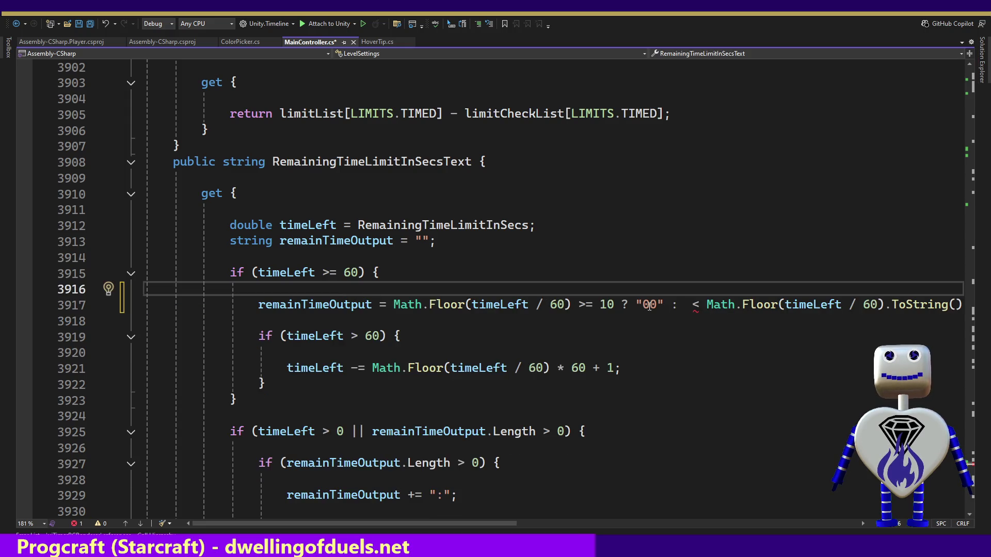
click(650, 305)
key(BackSpace)
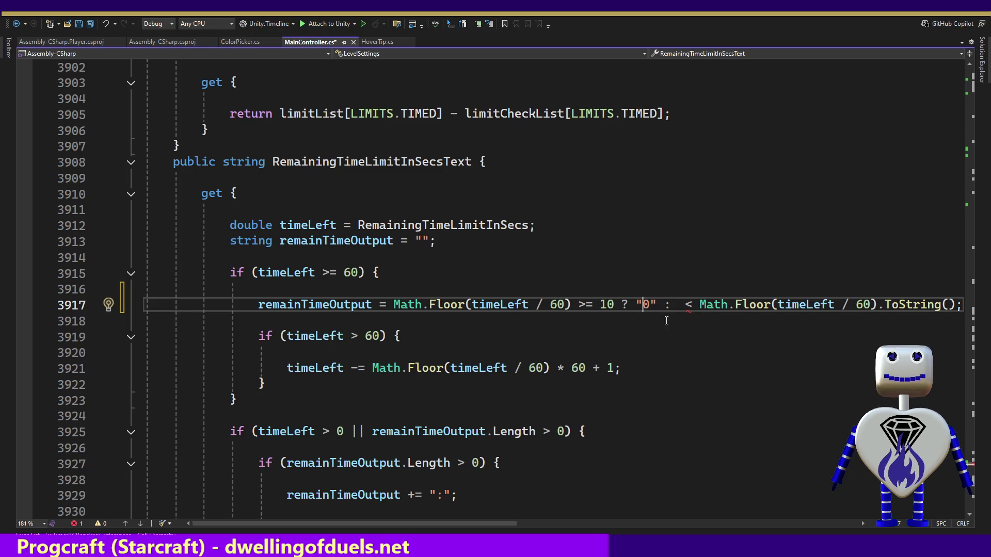
Wrap the padding conditional in parentheses, join it with + to Math.Floor(timeLeft / 60).ToString(), aligned on line 3918.
click(680, 304)
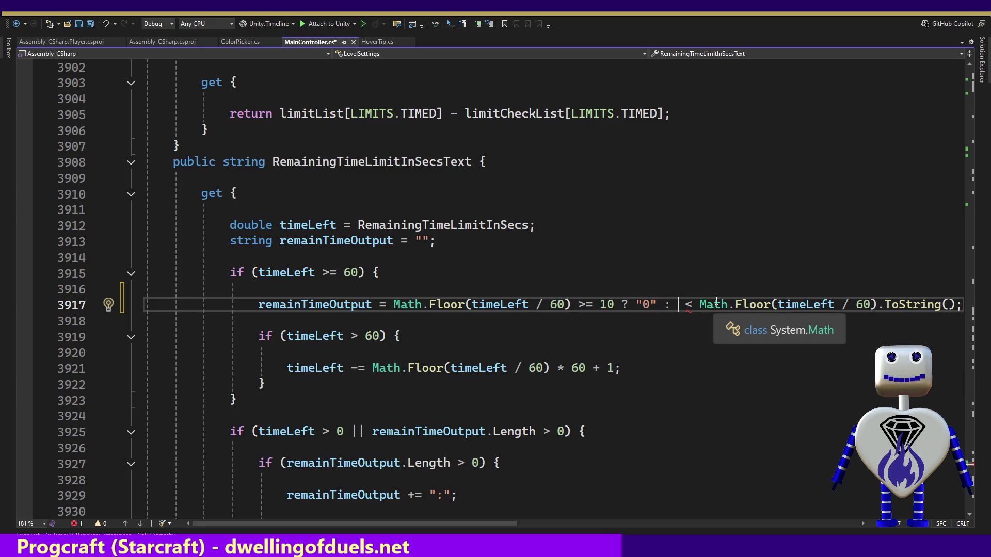
text(")
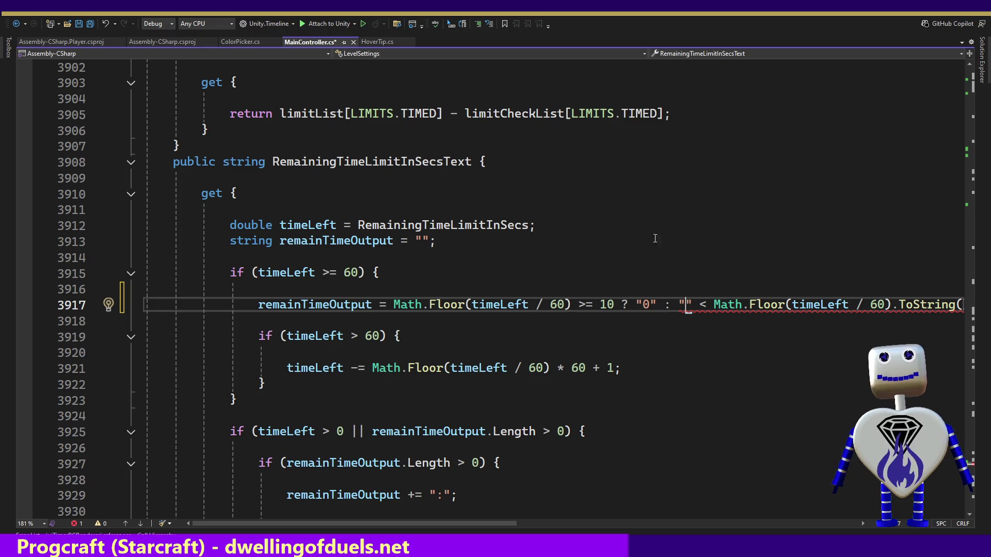
click(396, 305)
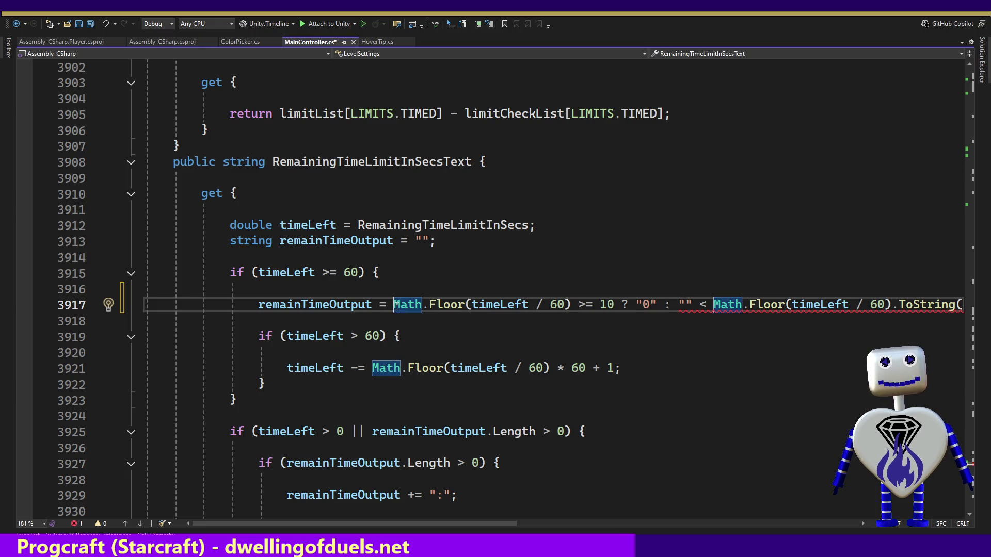
text(()
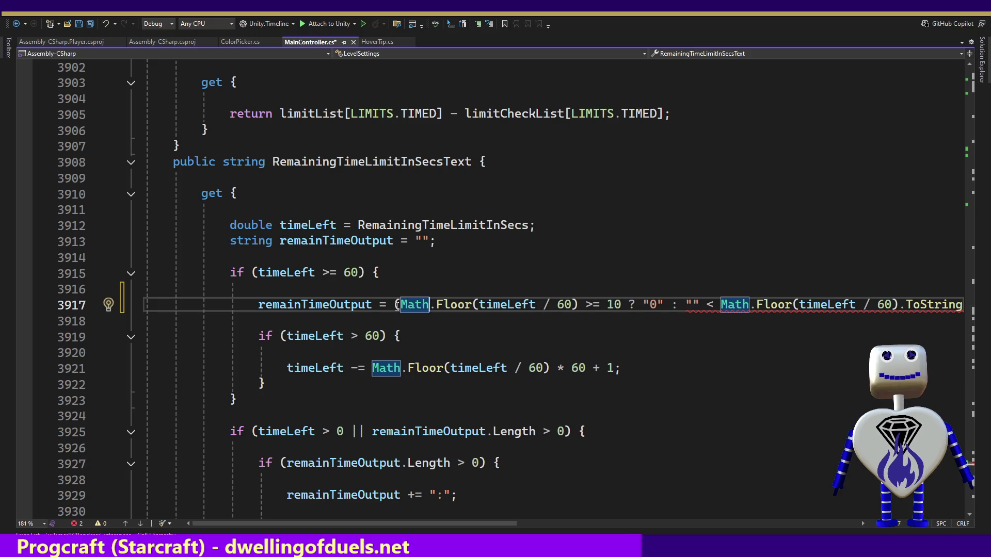
key(ctrl+Right)
key(ctrl+Right)
key(ctrl+Right)
key(ctrl+Right)
key(ctrl+Right)
key(ctrl+Right)
key(Right)
key(Right)
key(Left)
key(Left)
text())
key(Right)
key(Right)
key(Right)
key(Return)
key(Tab)
key(Tab)
key(Tab)
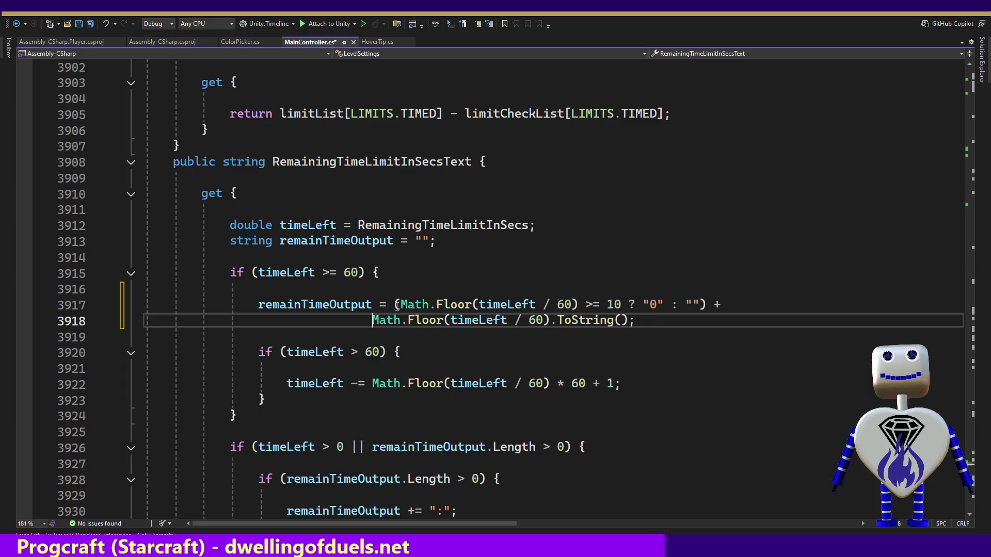
key(BackSpace)
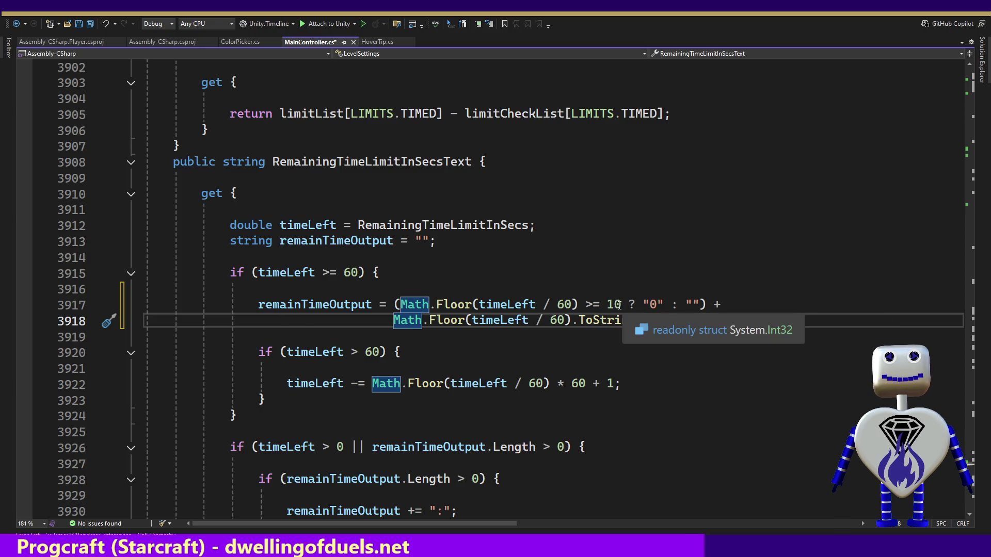
Change the minutes padding comparison on line 3917 from >= 10 to > 10.
mouse_move(596, 305)
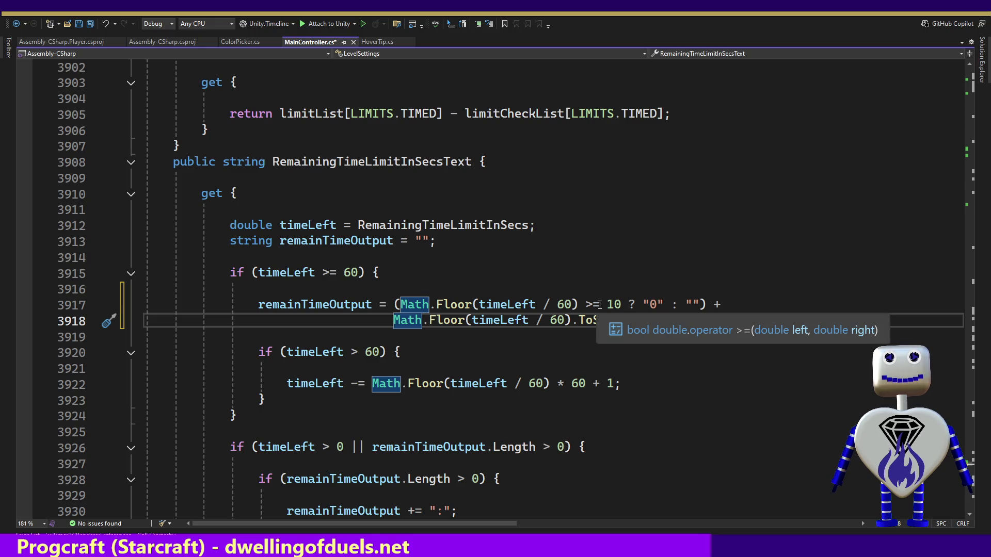
click(599, 305)
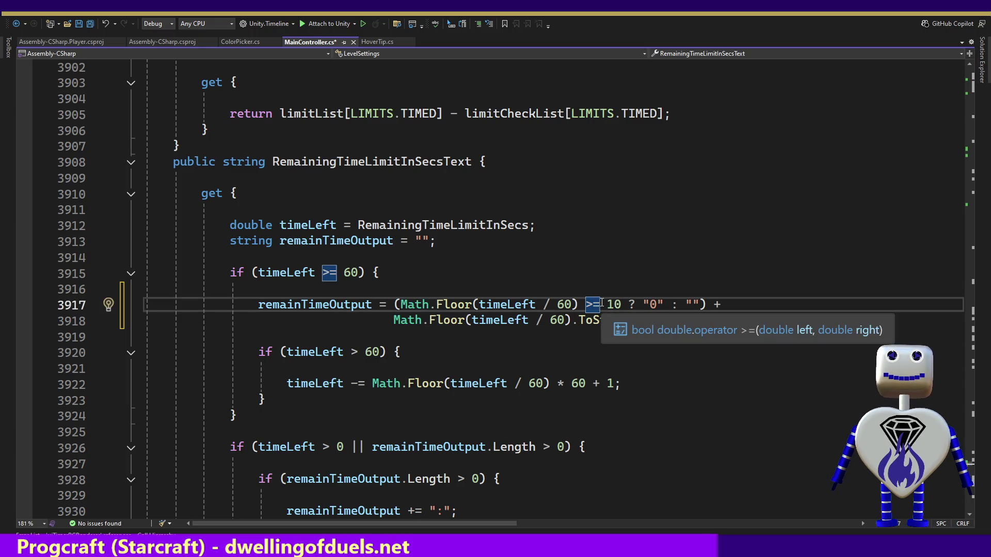
key(BackSpace)
mouse_move(611, 324)
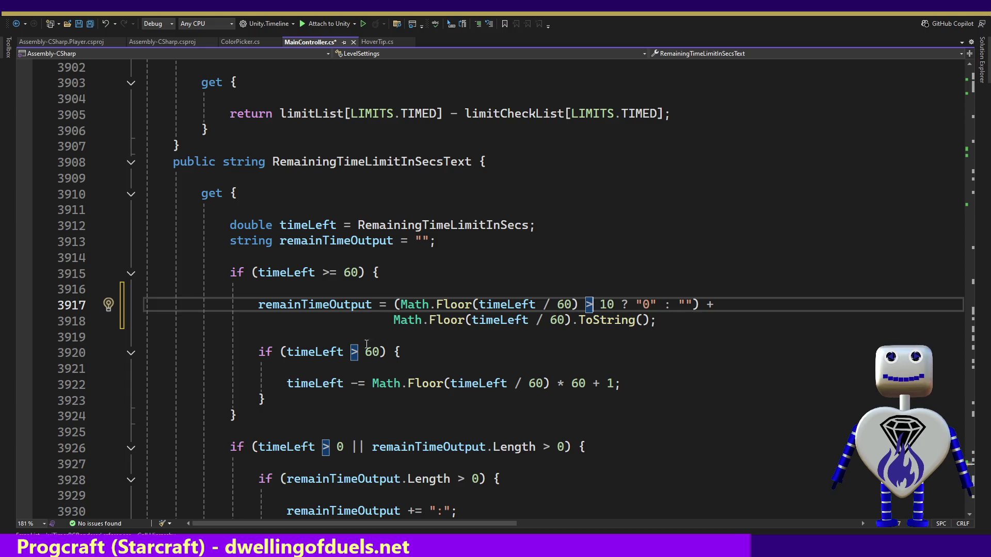
click(643, 388)
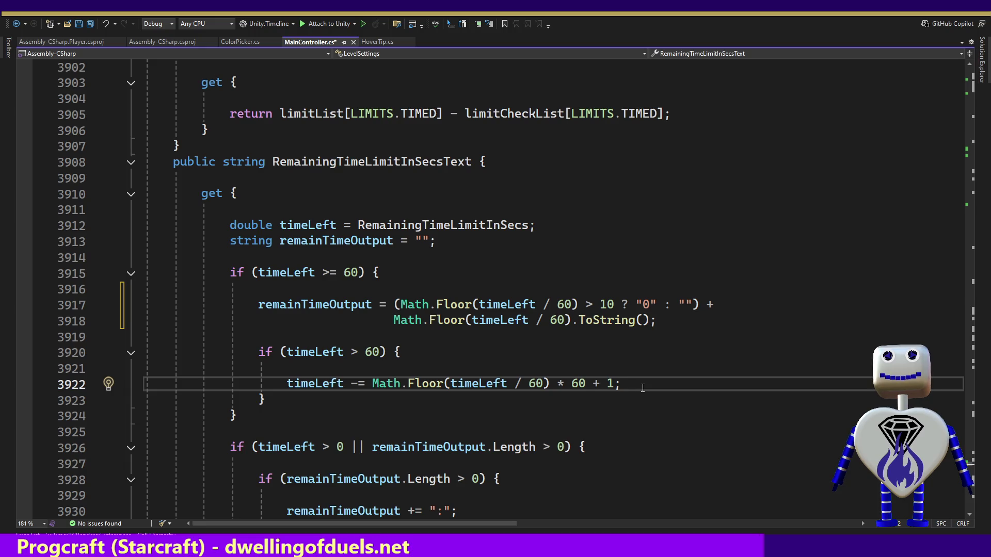
key(Down)
key(Down)
key(Down)
key(Down)
key(Down)
key(Down)
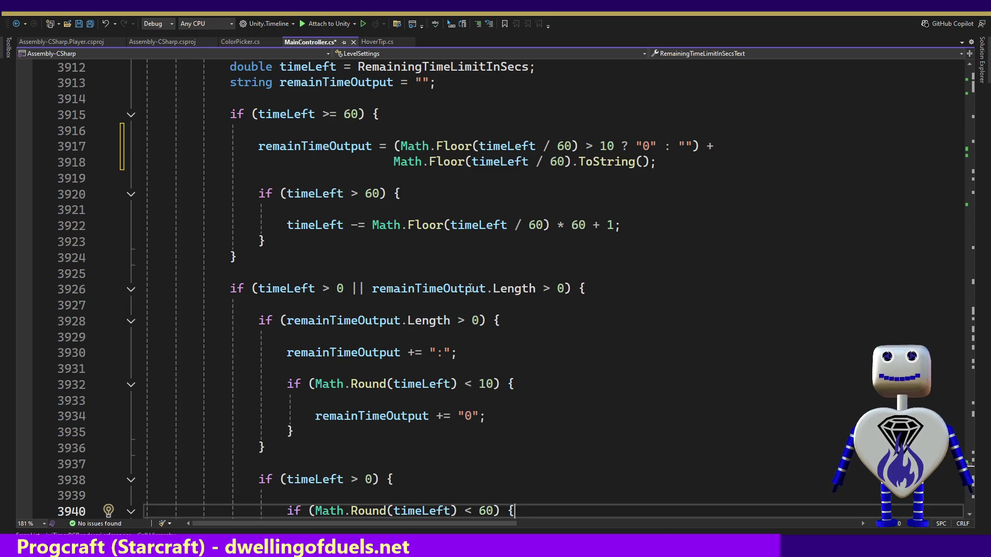
click(467, 288)
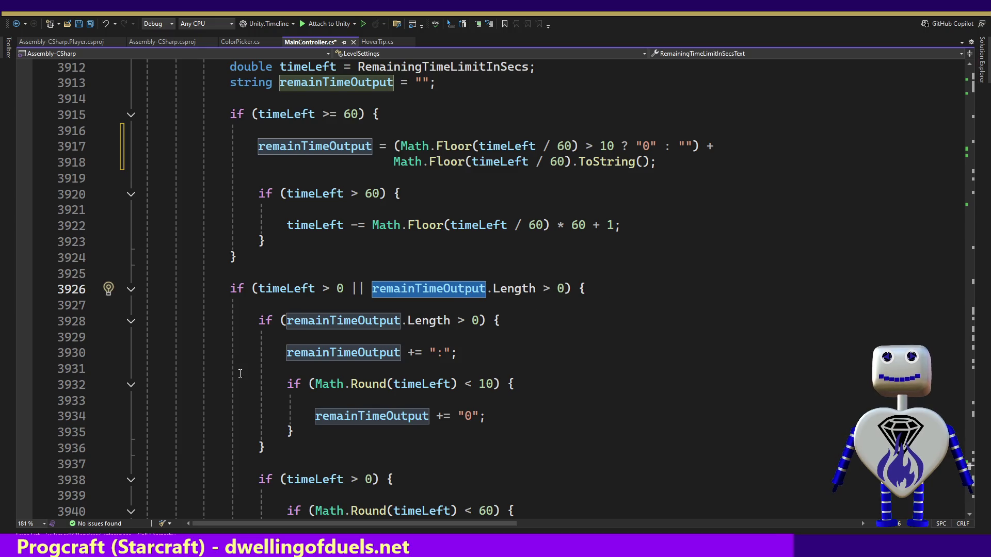
scroll(240, 373, down, 1)
scroll(237, 392, down, 2)
click(235, 417)
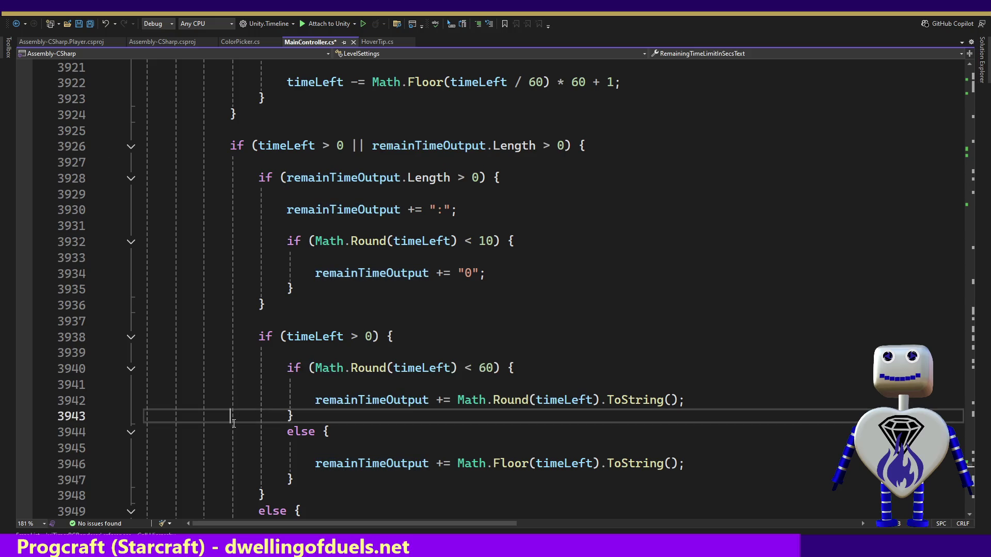
click(235, 424)
scroll(235, 425, down, 2)
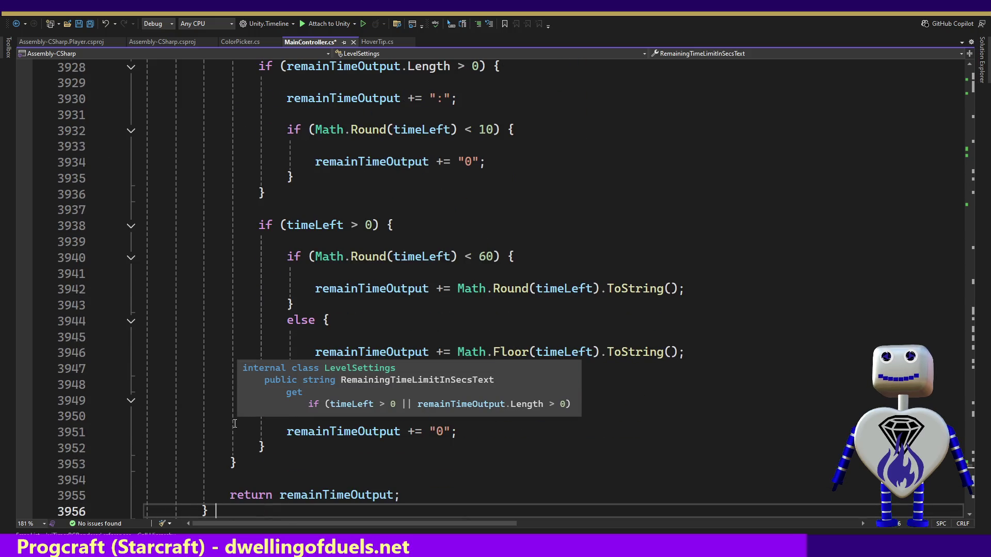
key(Up)
key(Up)
key(Up)
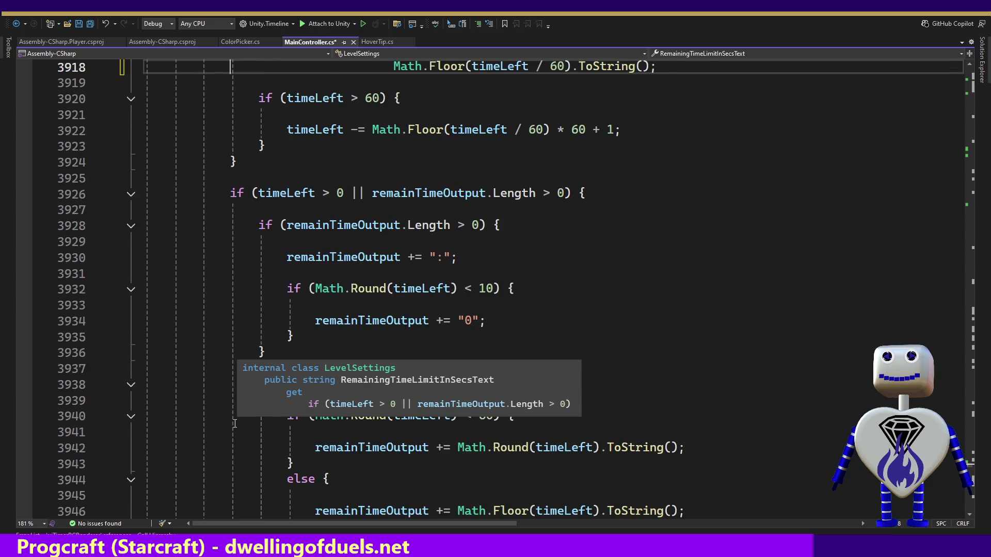
key(Up)
key(Up)
key(Up)
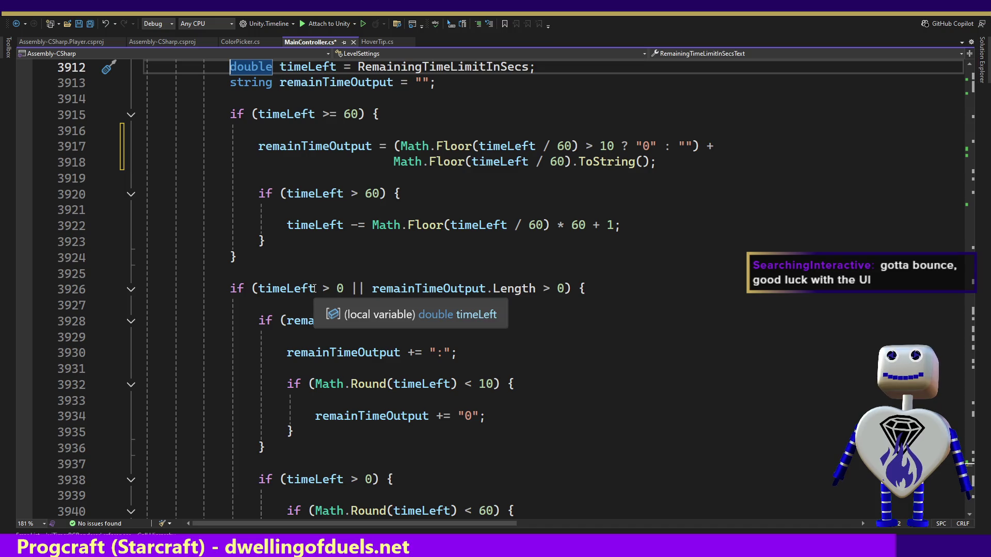
double_click(287, 288)
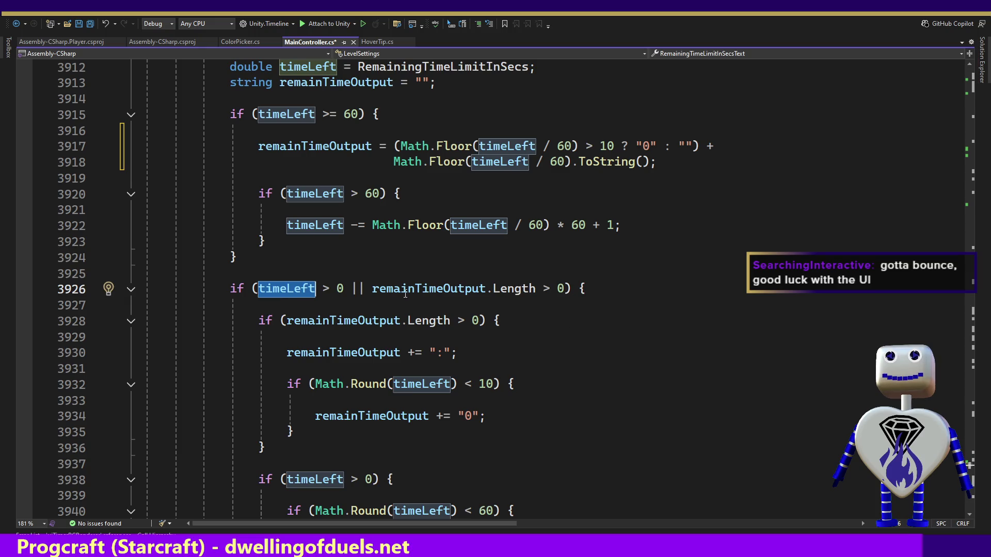
drag(373, 289, 566, 288)
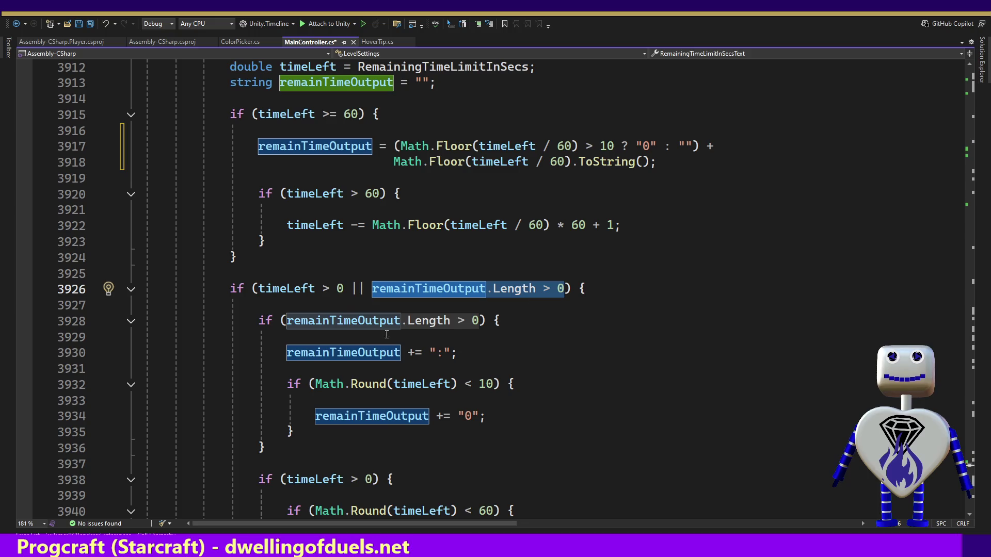
click(288, 292)
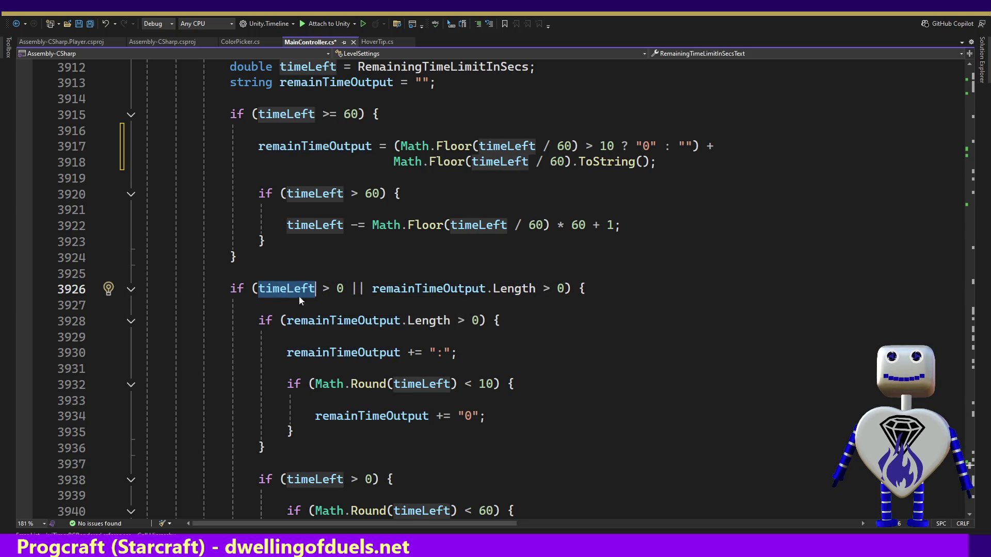
click(298, 337)
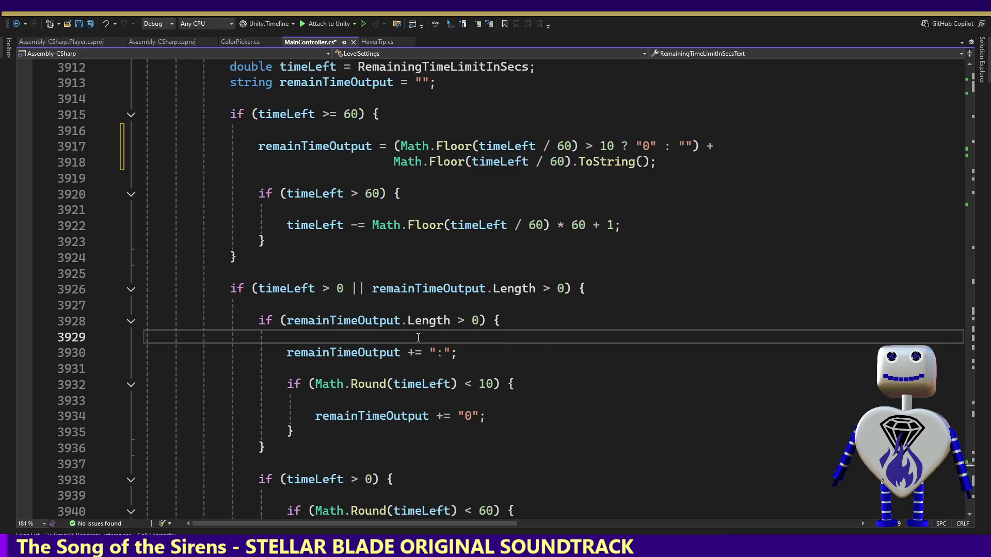
double_click(440, 353)
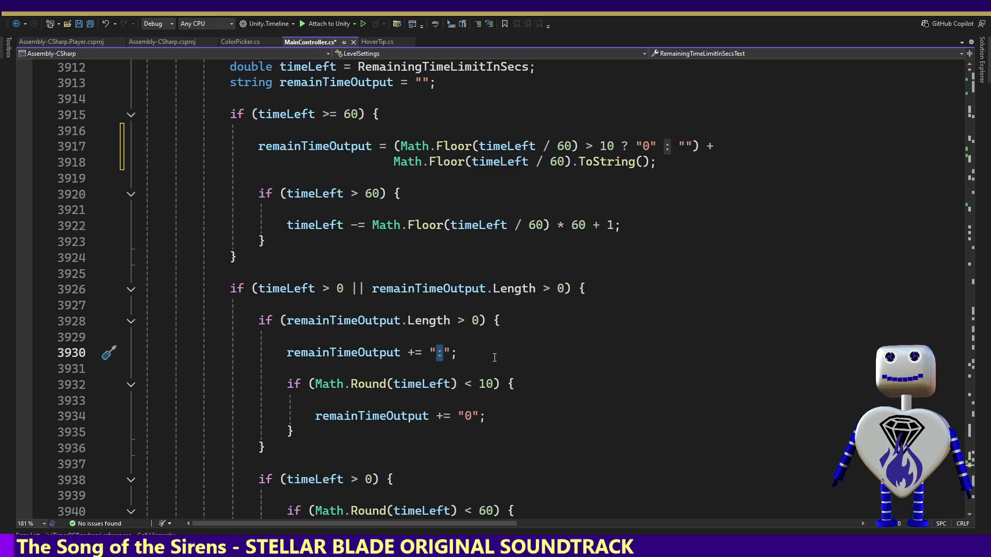
key(Left)
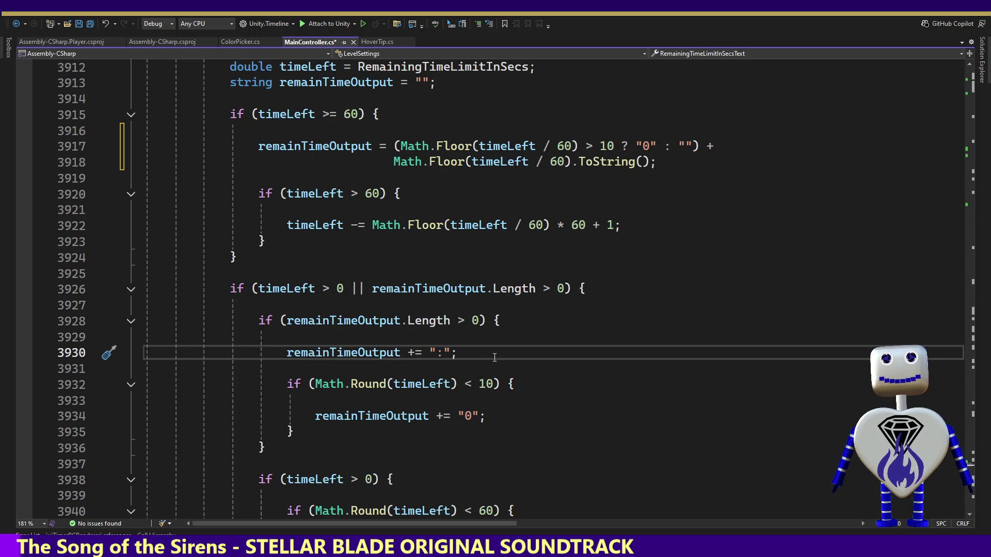
key(Down)
key(Down)
key(Down)
key(Down)
key(Down)
key(Down)
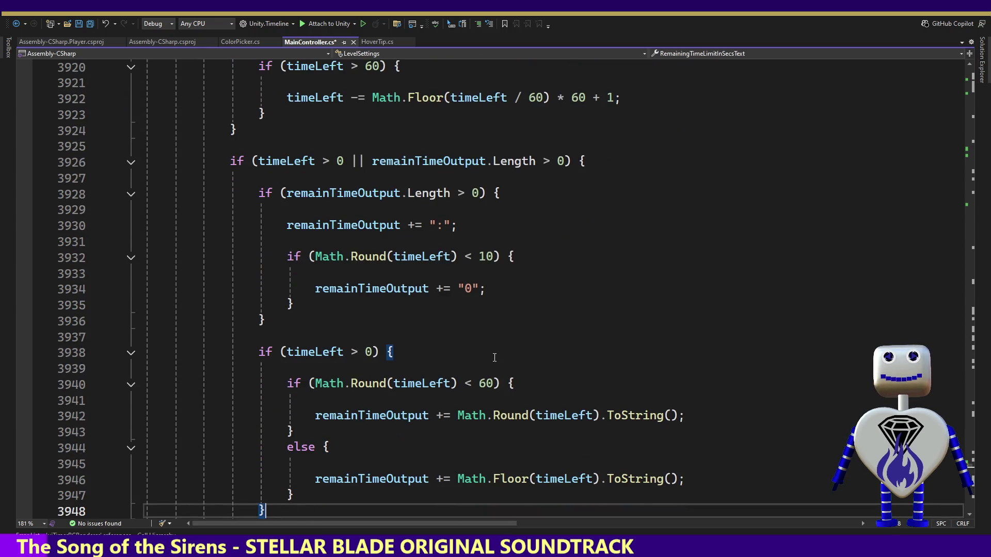
key(Down)
key(Down)
key(Down)
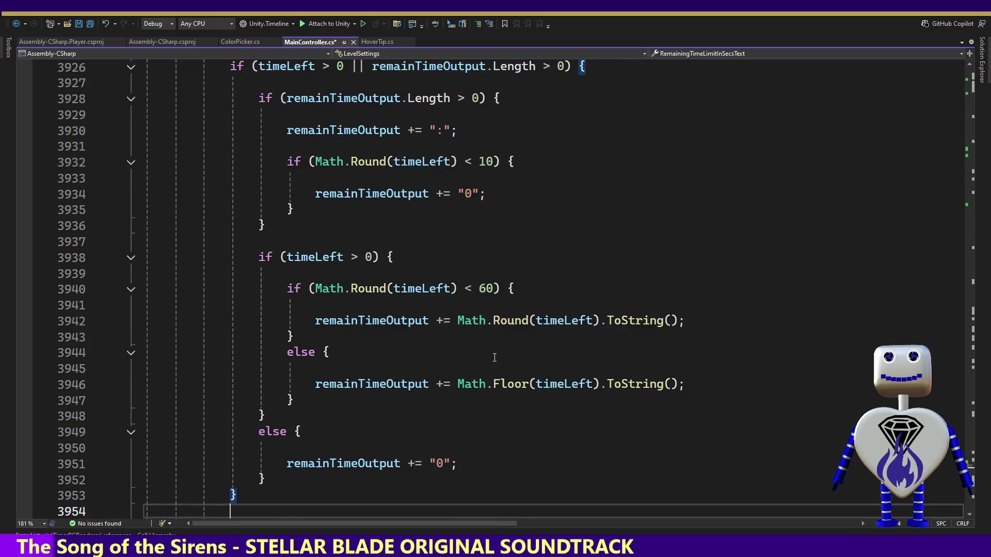
key(Up)
key(Up)
key(Up)
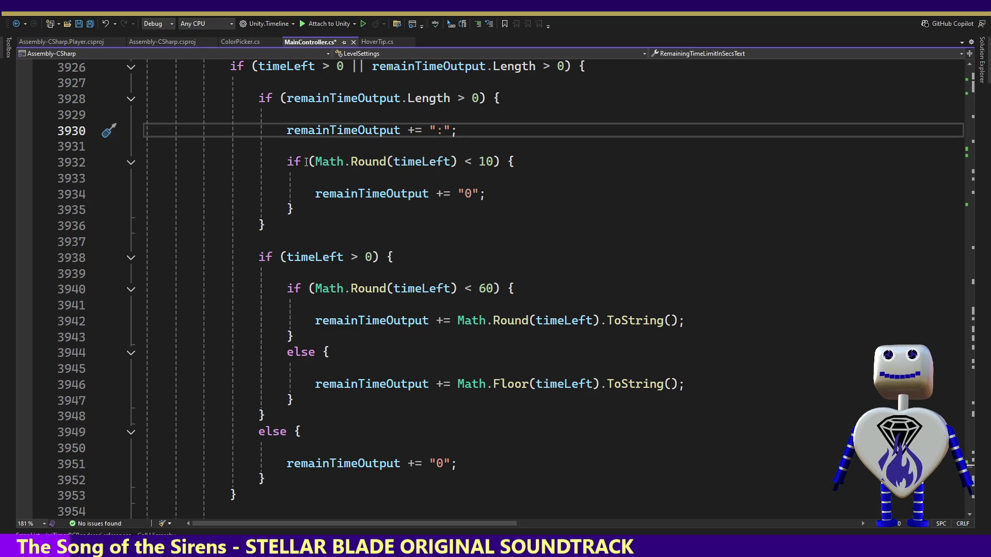
double_click(324, 98)
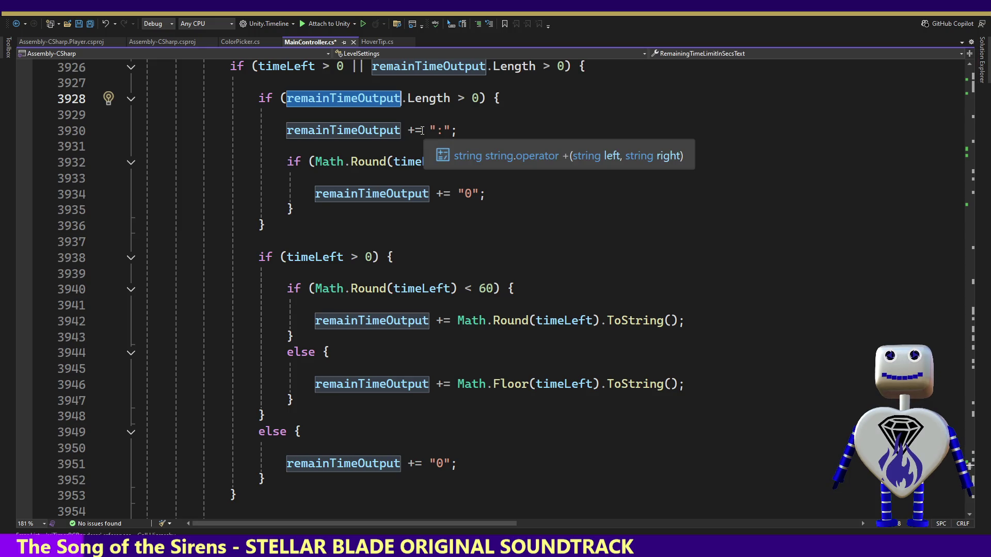
click(434, 129)
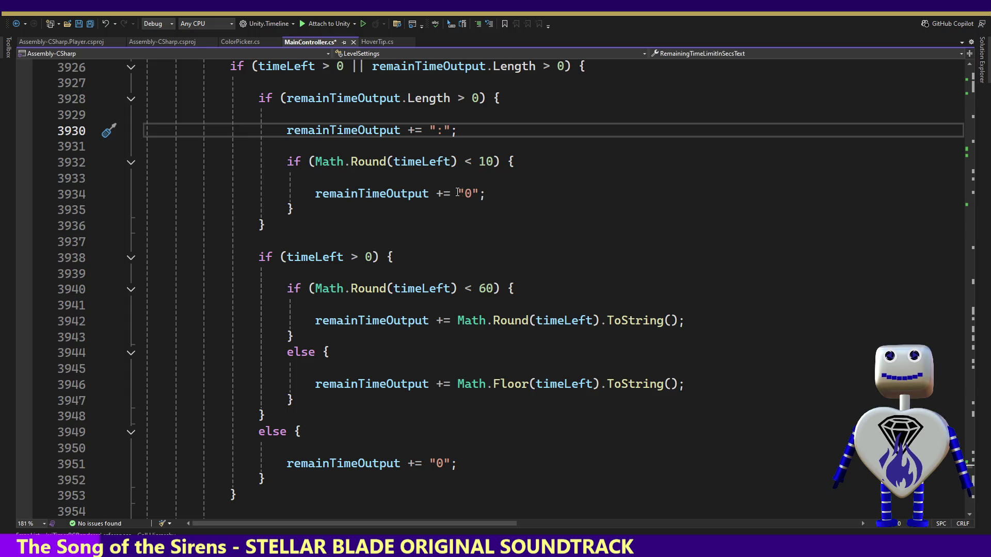
click(368, 161)
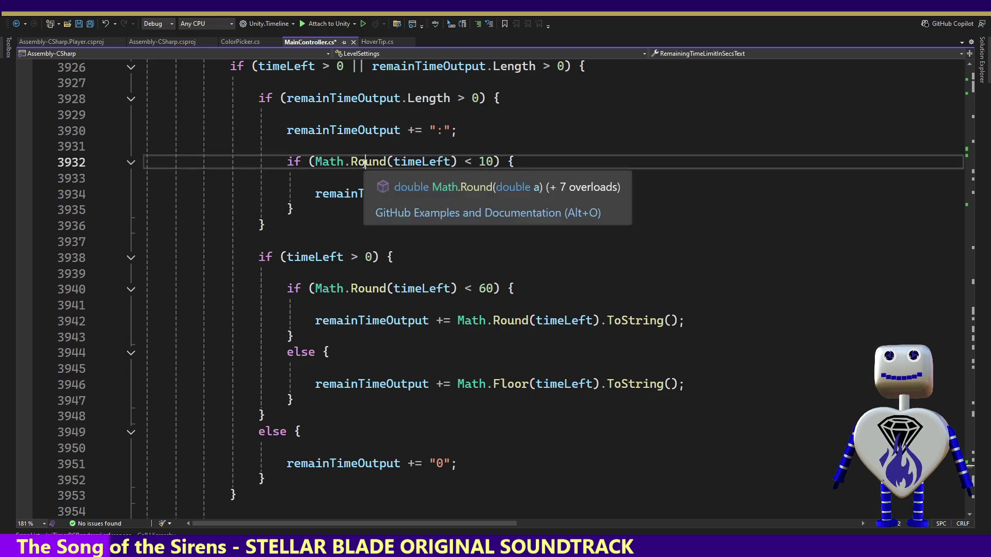
click(496, 192)
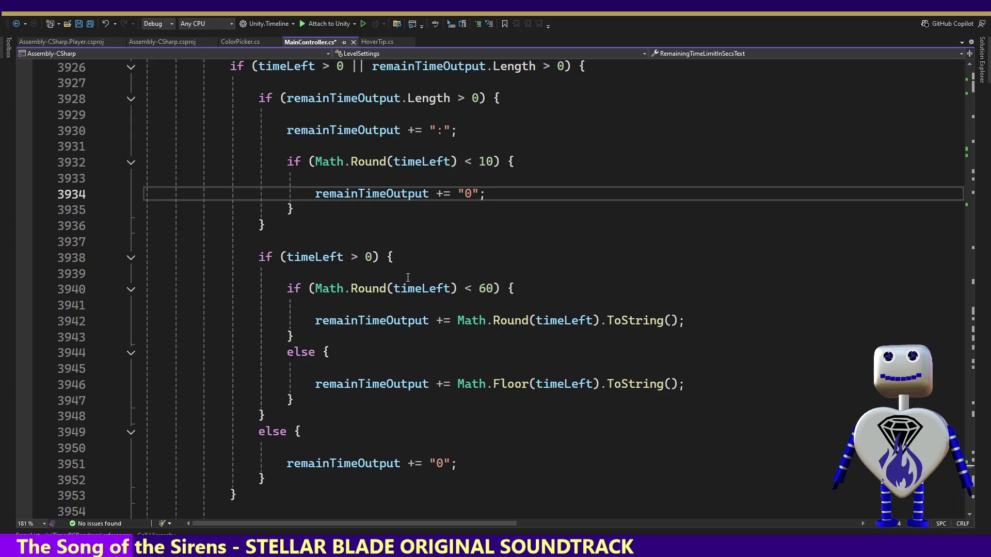
double_click(308, 258)
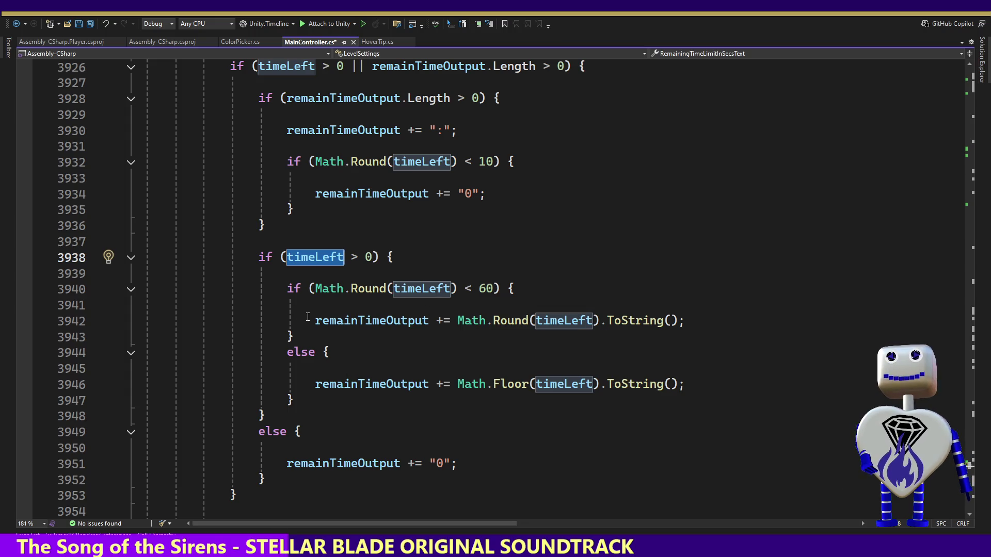
mouse_move(314, 321)
mouse_down()
mouse_move(289, 308)
mouse_move(685, 320)
mouse_up()
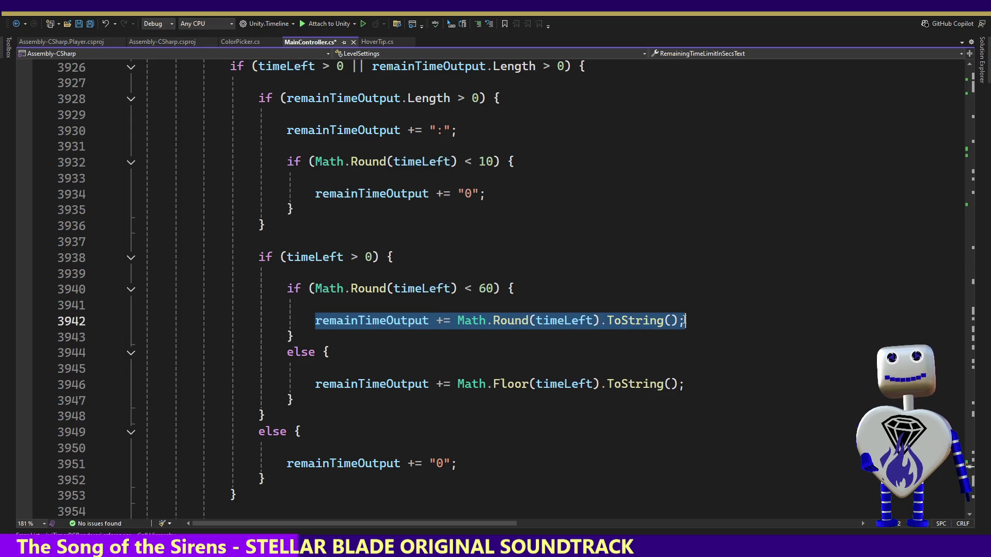
key(ctrl+f)
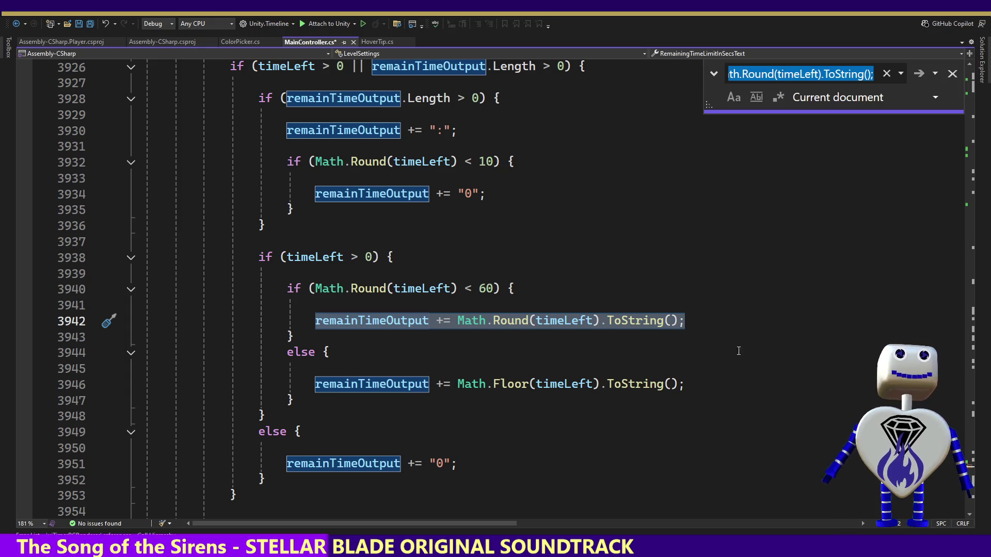
click(952, 74)
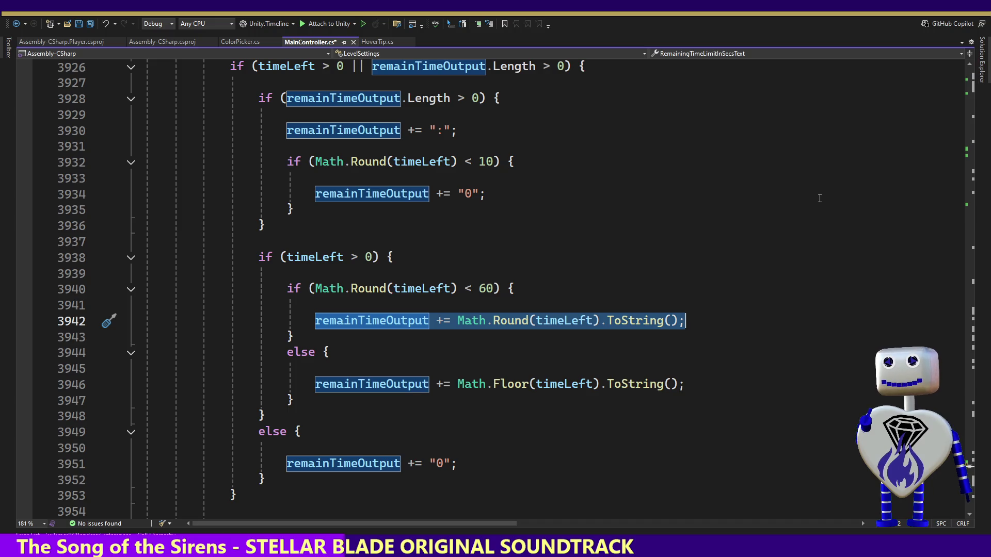
click(436, 322)
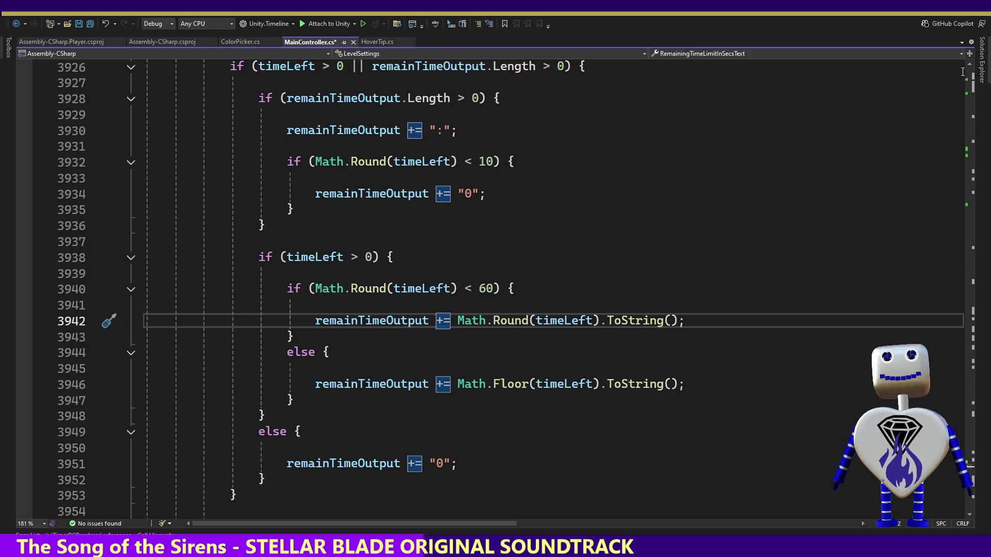
scroll(970, 72, up, 4)
scroll(969, 72, up, 3)
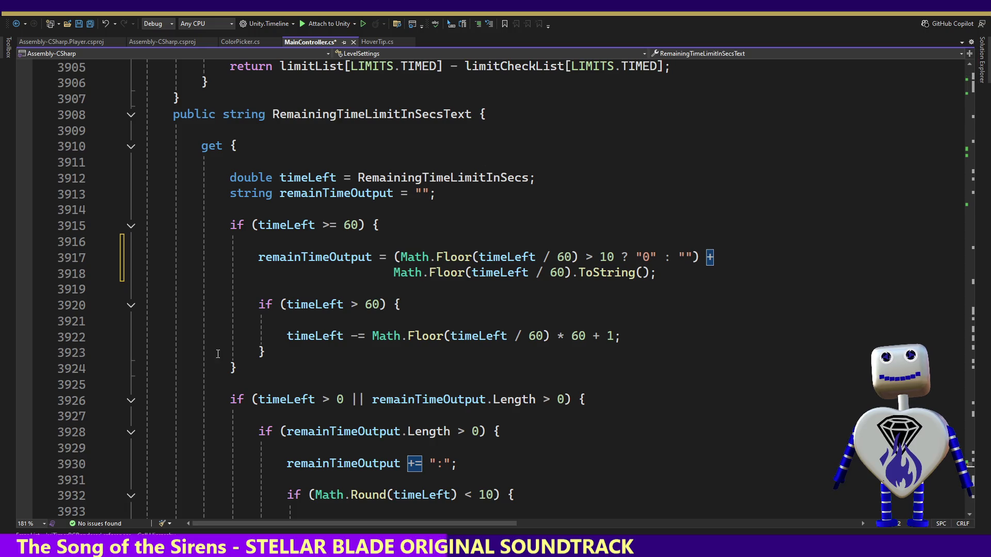
Add an empty else block after the if (timeLeft >= 60) block.
click(268, 366)
key(Return)
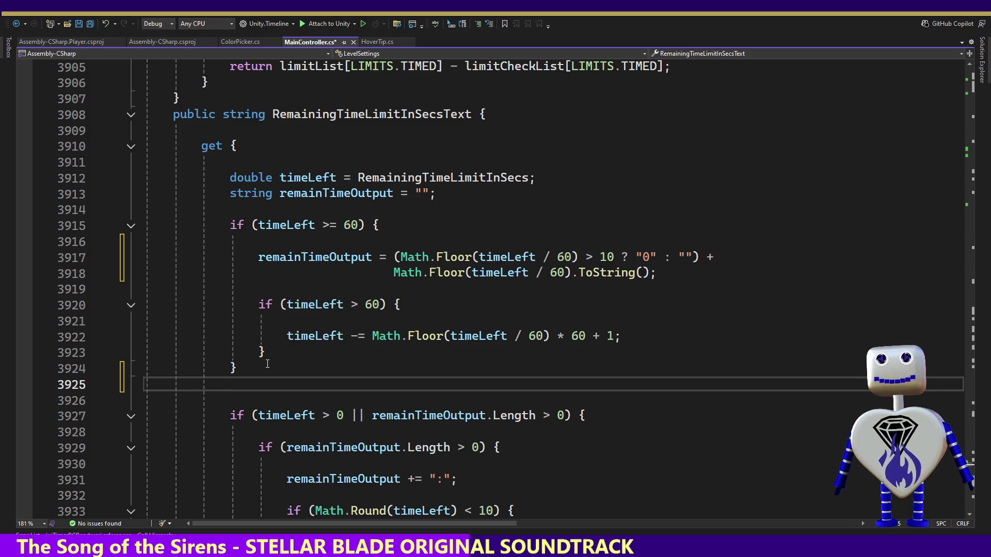
text(else)
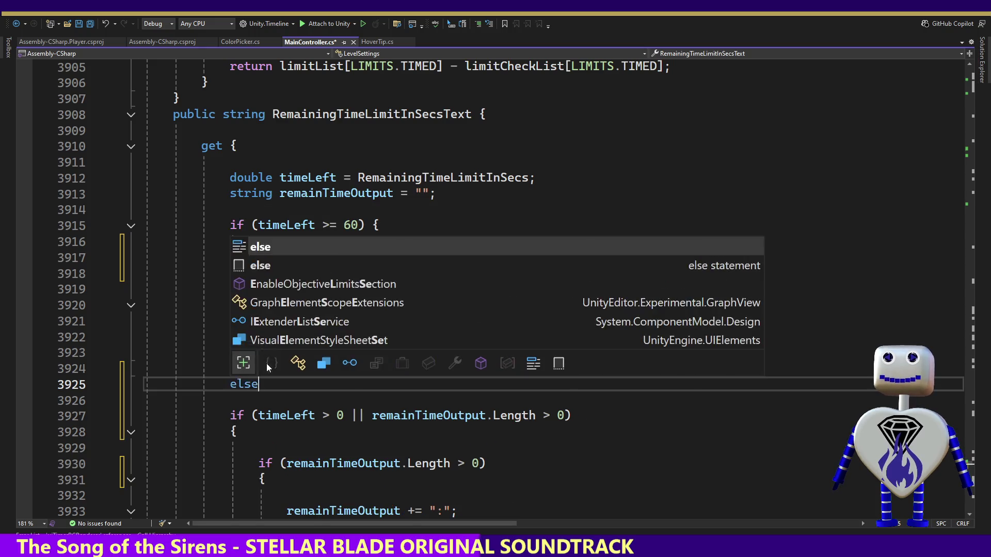
key(BackSpace)
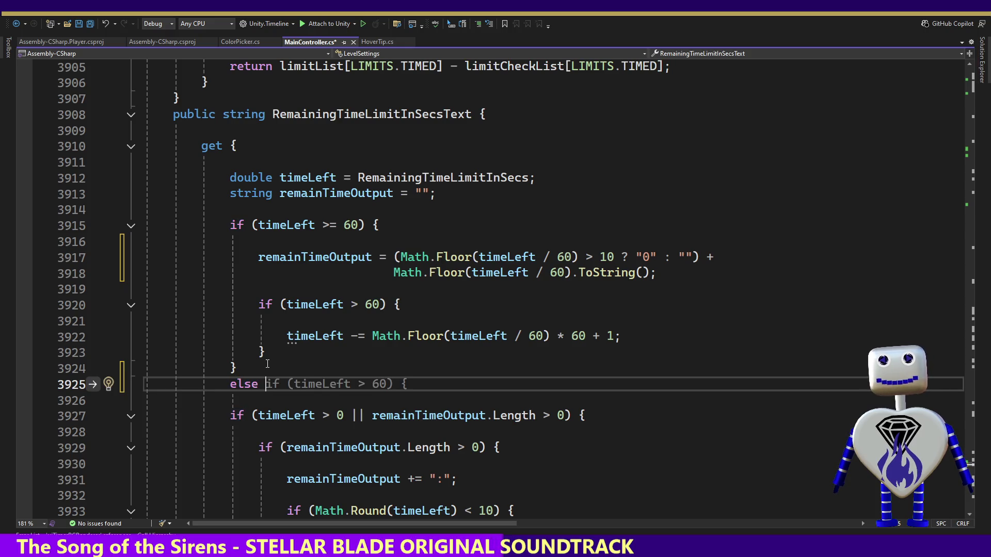
text({)
key(Return)
key(ctrl+z)
key(Return)
key(Return)
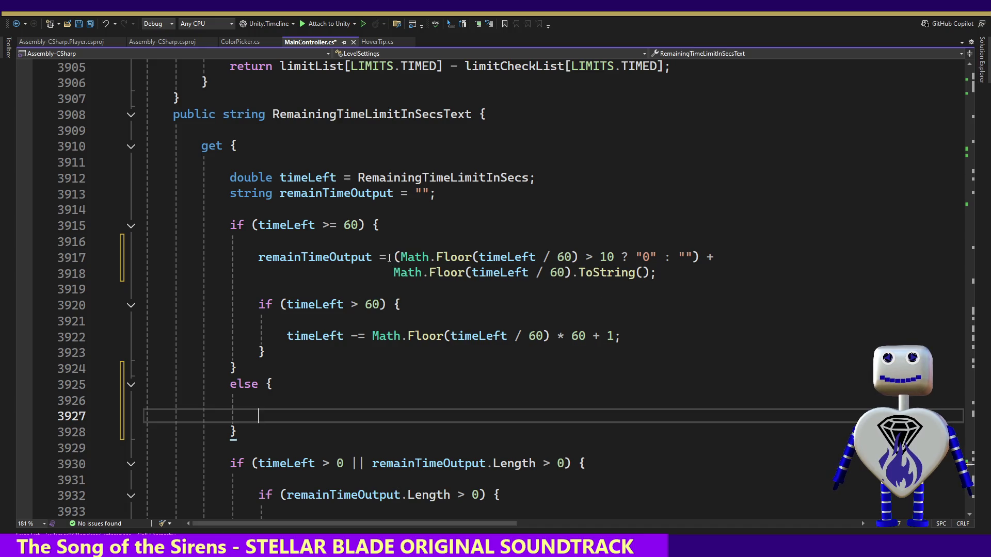
Fill the else block with remainTimeOutput = "00"; using the copied assignment start.
drag(393, 257, 265, 256)
key(ctrl+c)
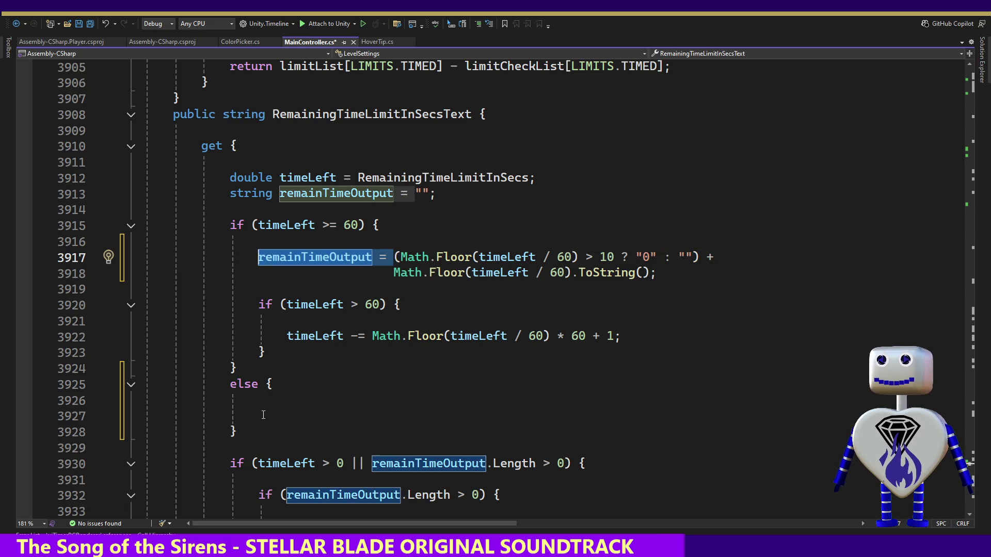
click(300, 416)
key(ctrl+v)
text("0)
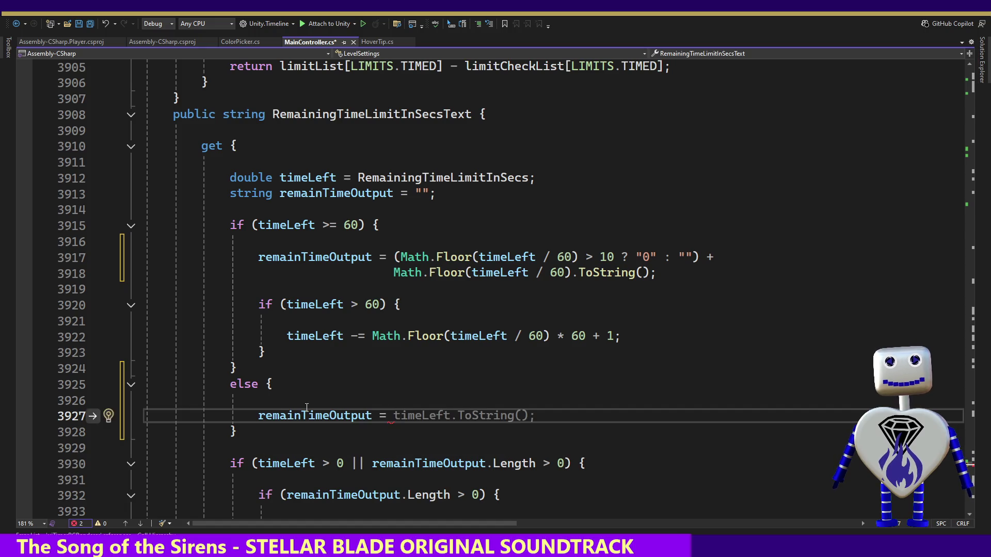
text(0";)
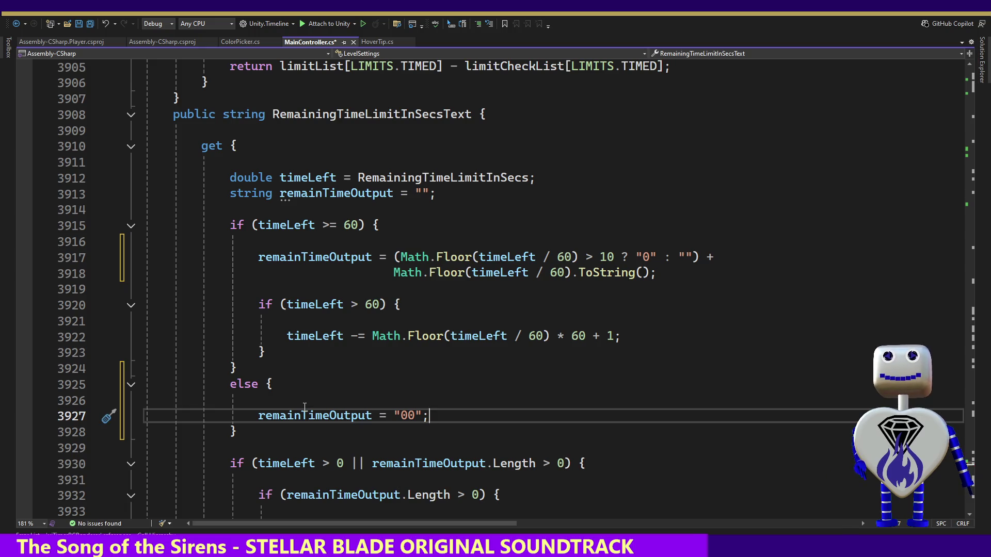
click(416, 415)
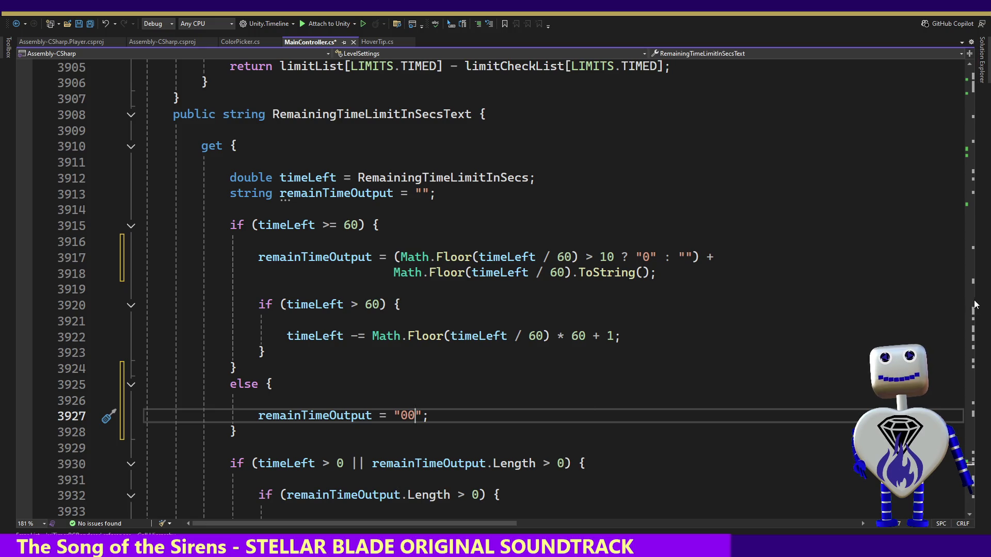
key(Down)
key(Down)
key(Down)
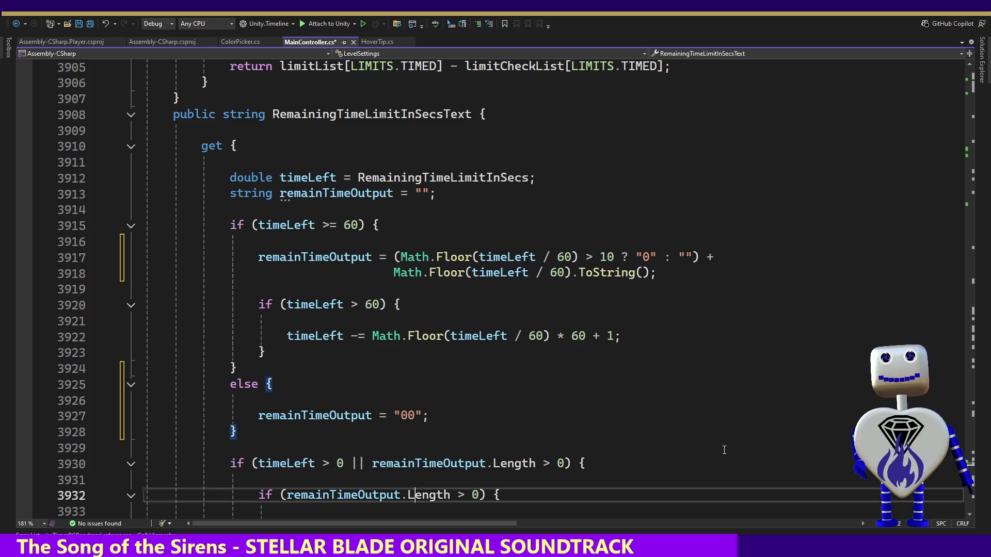
key(Down)
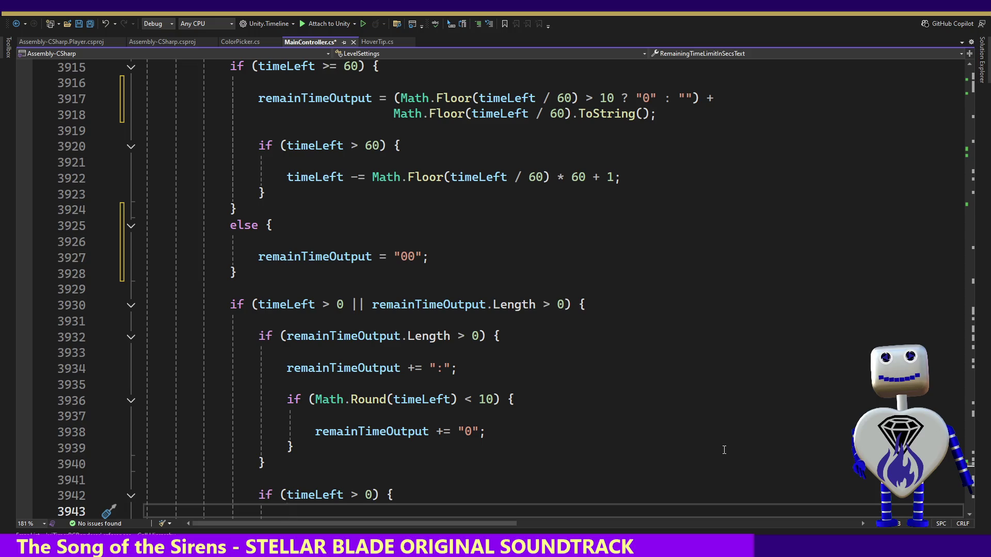
click(453, 308)
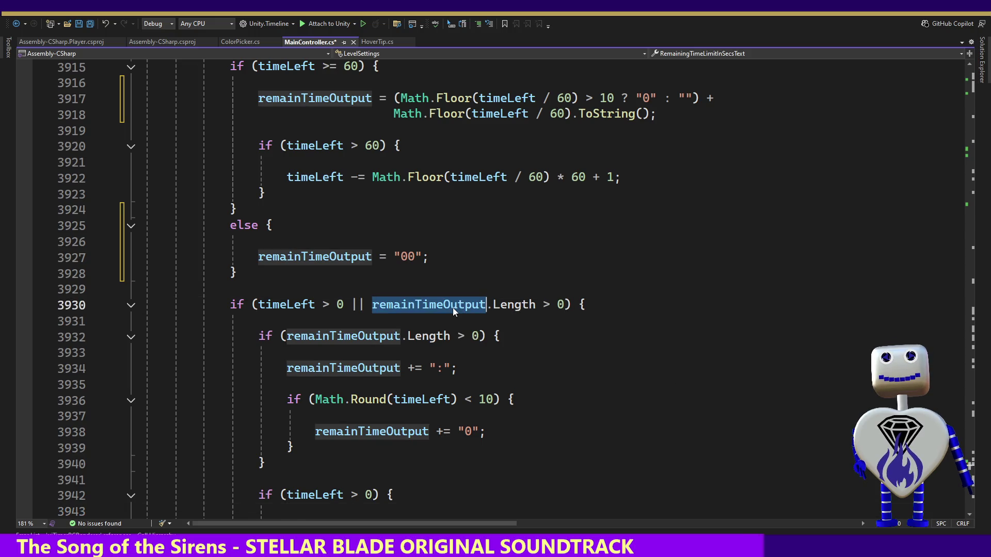
Remove the remainTimeOutput length check, leaving the condition as if (timeLeft > 0).
key(Up)
key(Up)
key(Up)
key(Up)
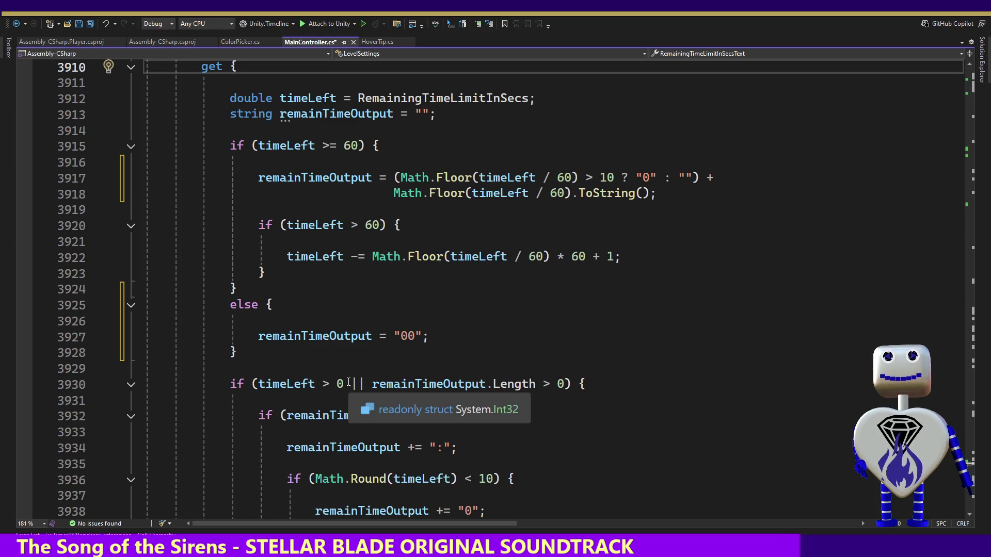
drag(345, 383, 570, 384)
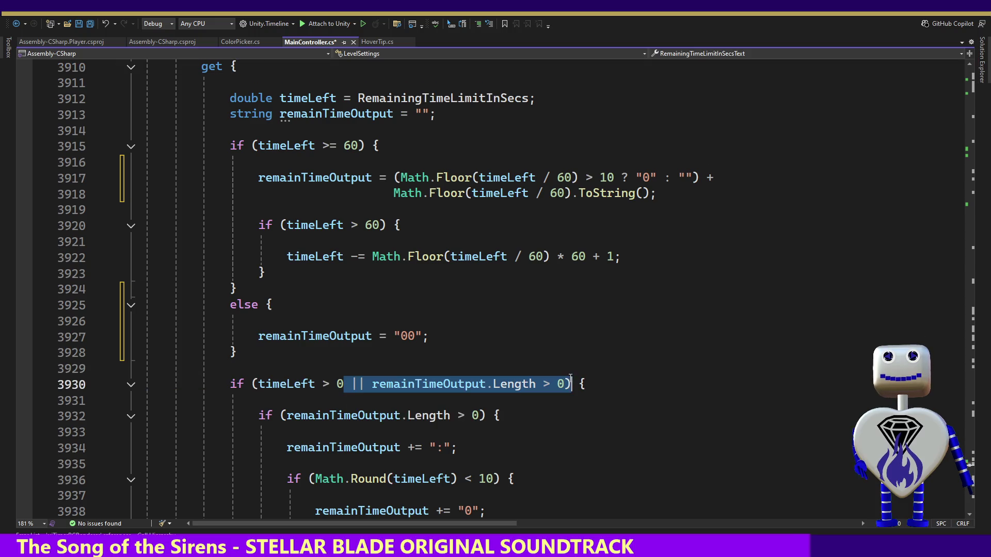
click(565, 384)
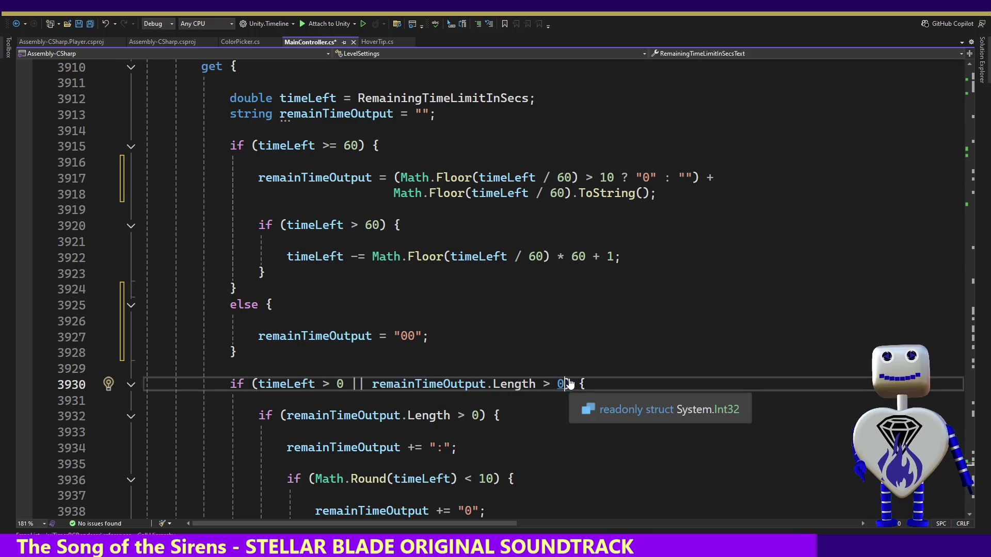
key(BackSpace)
key(BackSpace)
key(BackSpace)
key(BackSpace)
key(BackSpace)
key(Down)
key(Down)
key(Down)
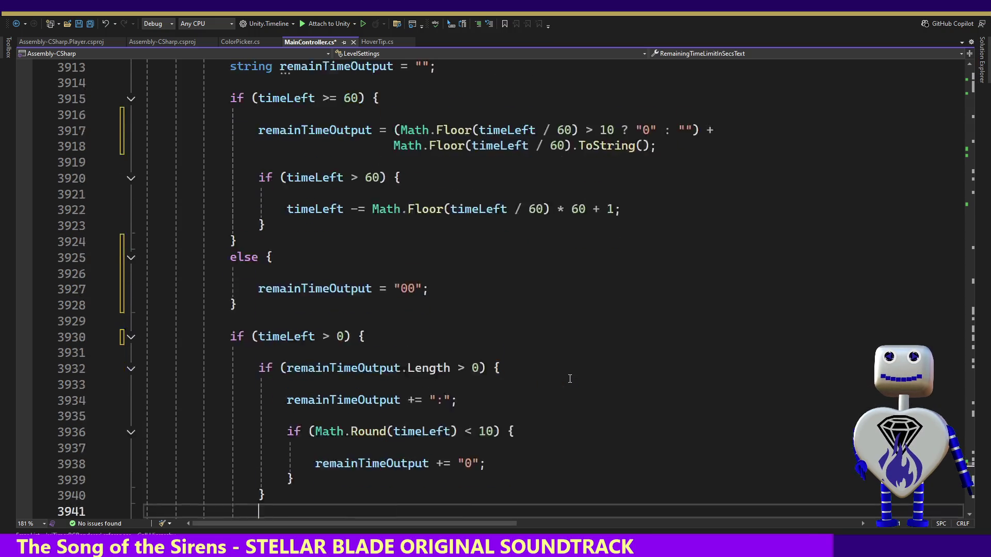
key(Down)
key(Down)
key(Down)
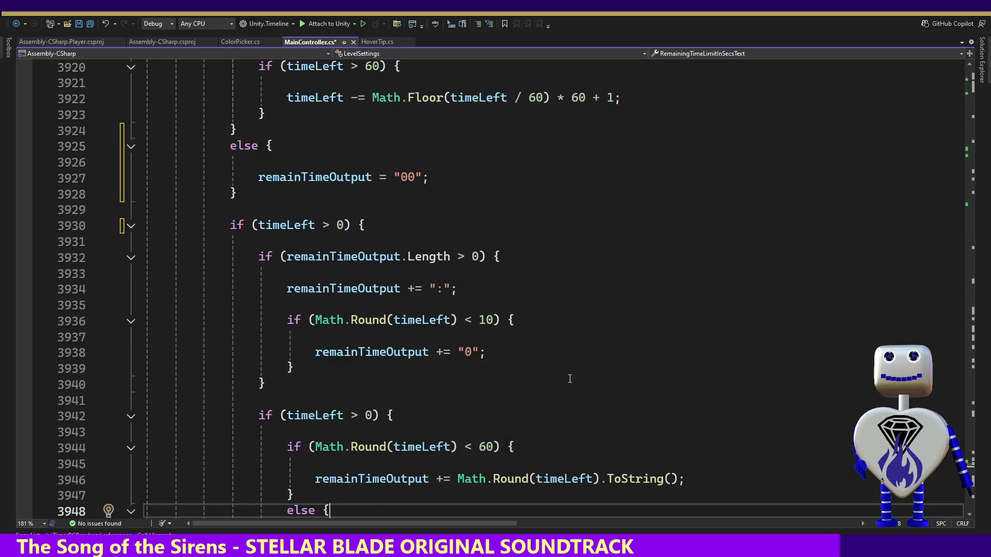
Move the colon and zero-padding lines into the timeLeft > 0 block and reformat the document.
key(ctrl+minus)
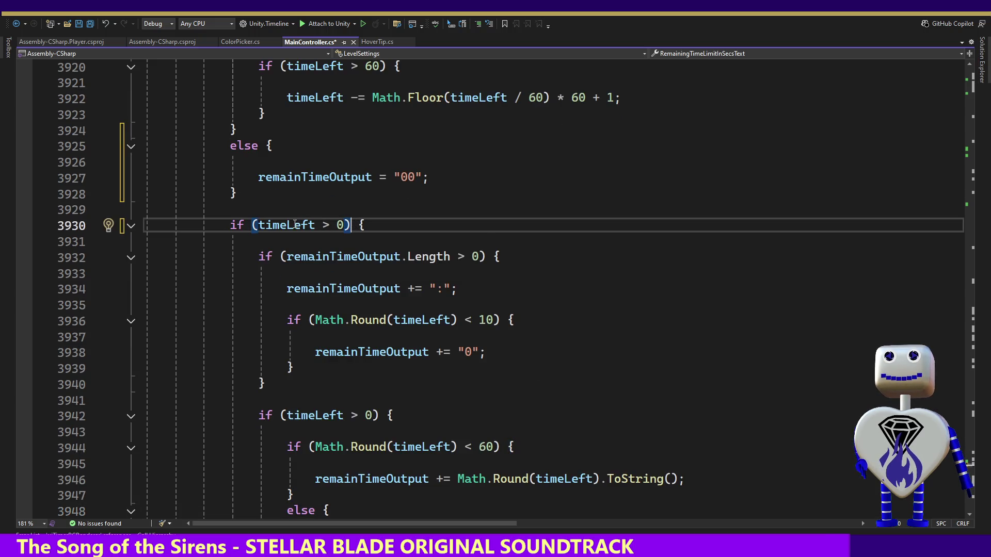
key(Down)
key(Down)
key(Down)
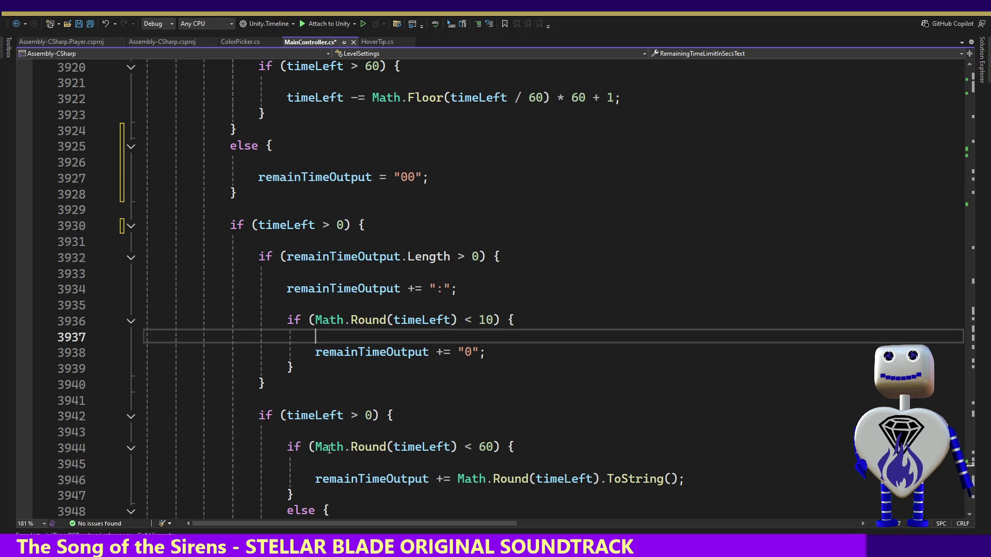
key(Down)
key(Down)
key(Down)
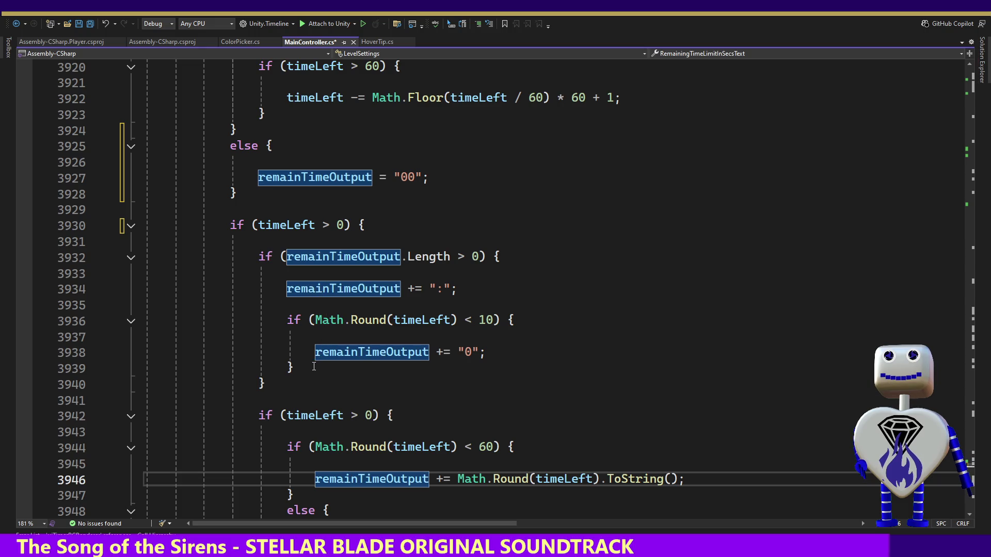
mouse_move(310, 369)
mouse_down()
mouse_move(289, 271)
mouse_move(518, 258)
mouse_up()
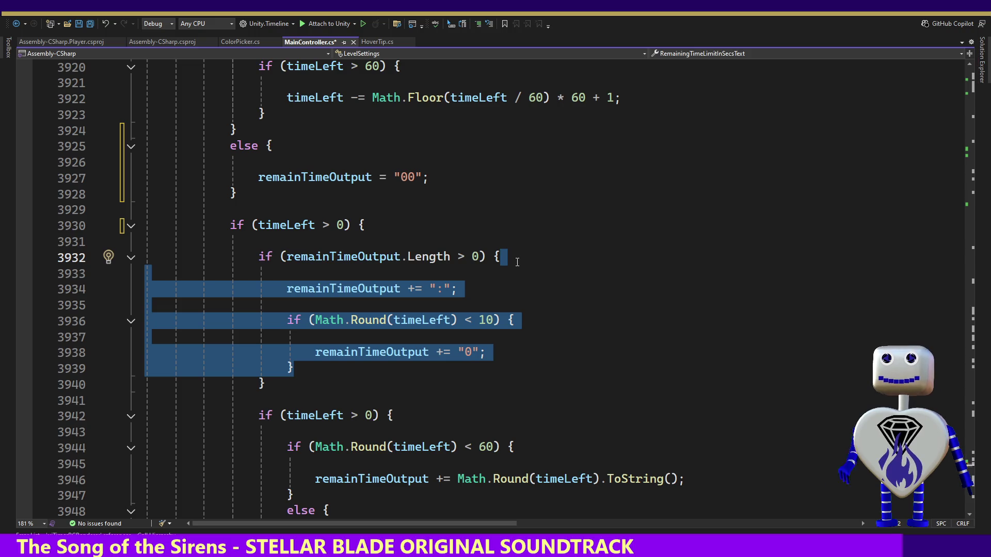
key(Delete)
drag(305, 281, 366, 227)
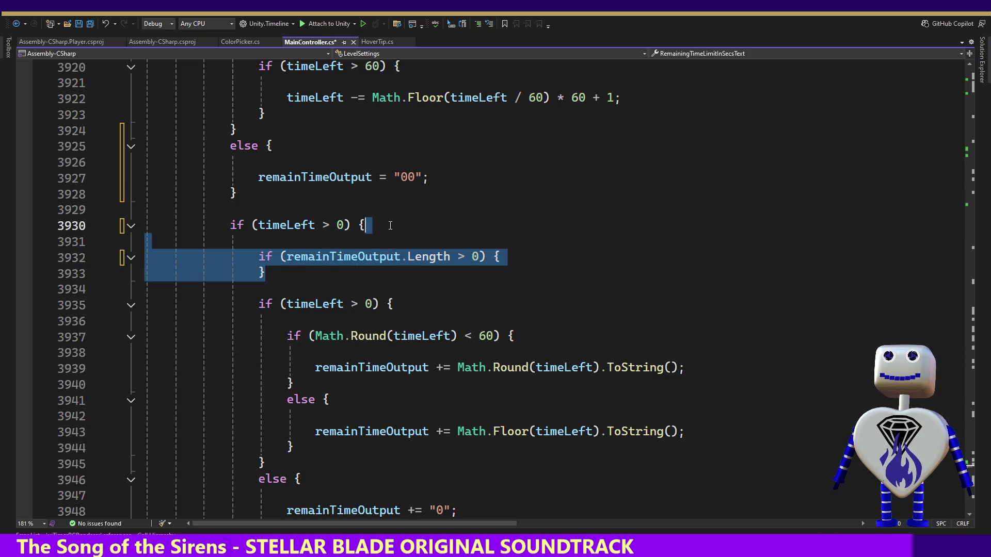
key(ctrl+v)
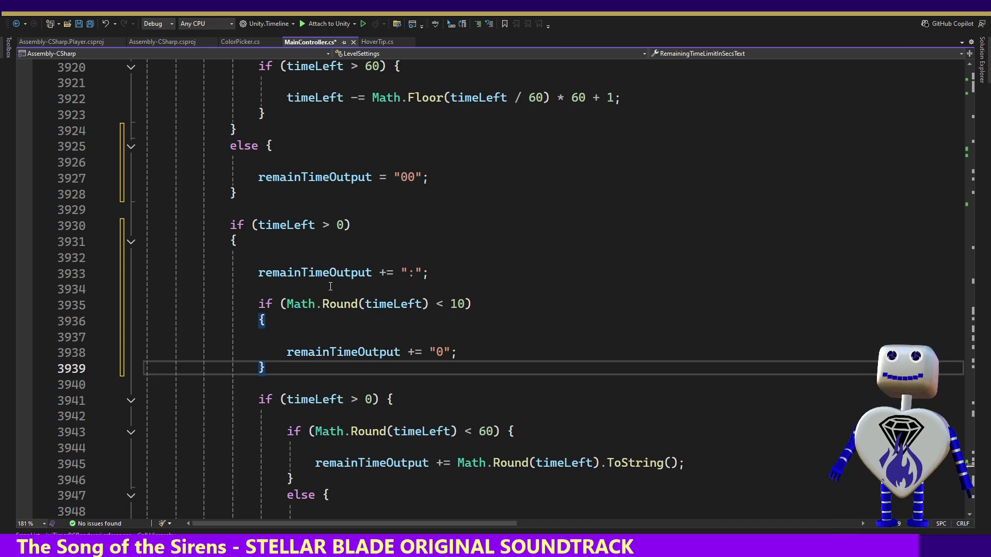
key(ctrl+k)
key(ctrl+d)
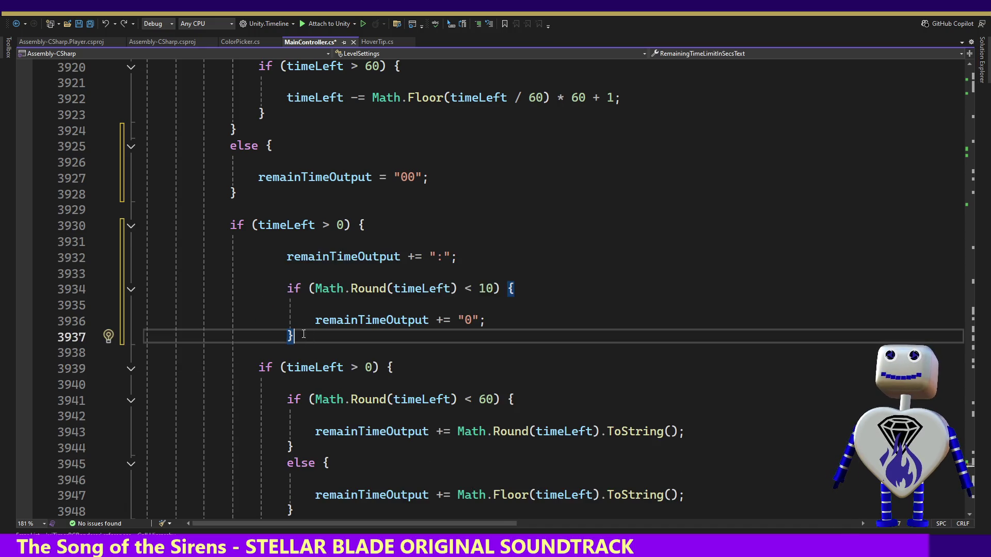
Outdent the colon and leading-zero lines one level.
drag(293, 337, 116, 257)
key(shift+Tab)
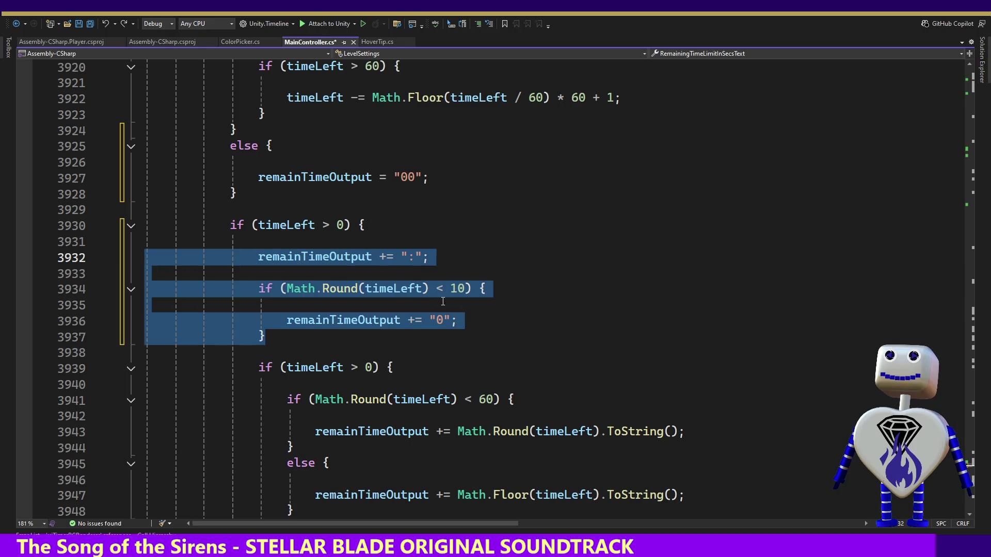
click(425, 312)
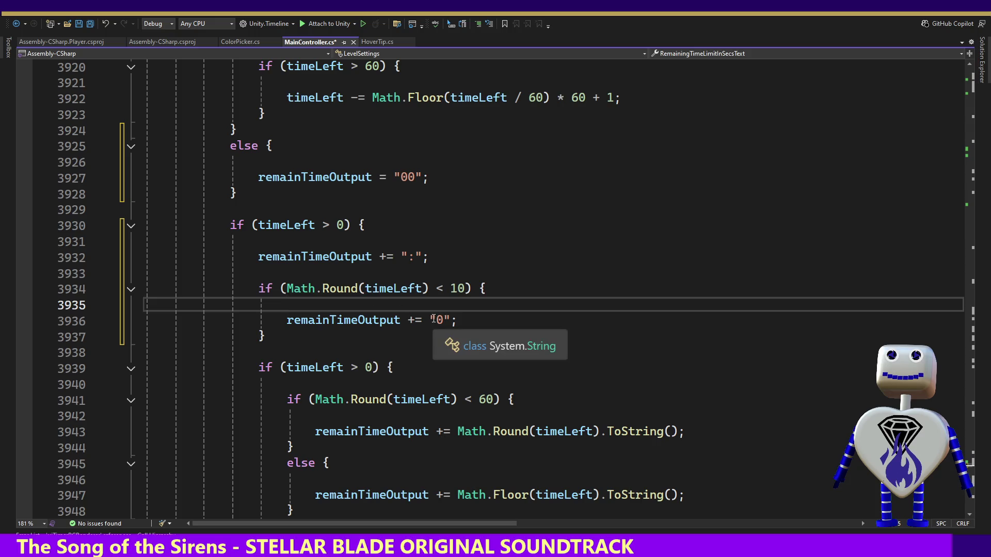
click(514, 322)
key(Down)
key(Down)
key(Down)
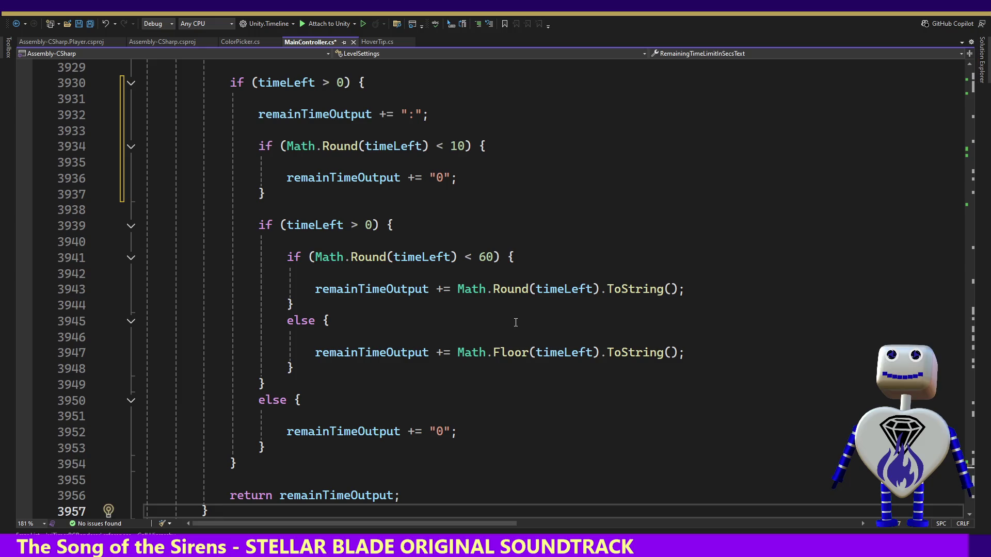
key(Down)
key(Down)
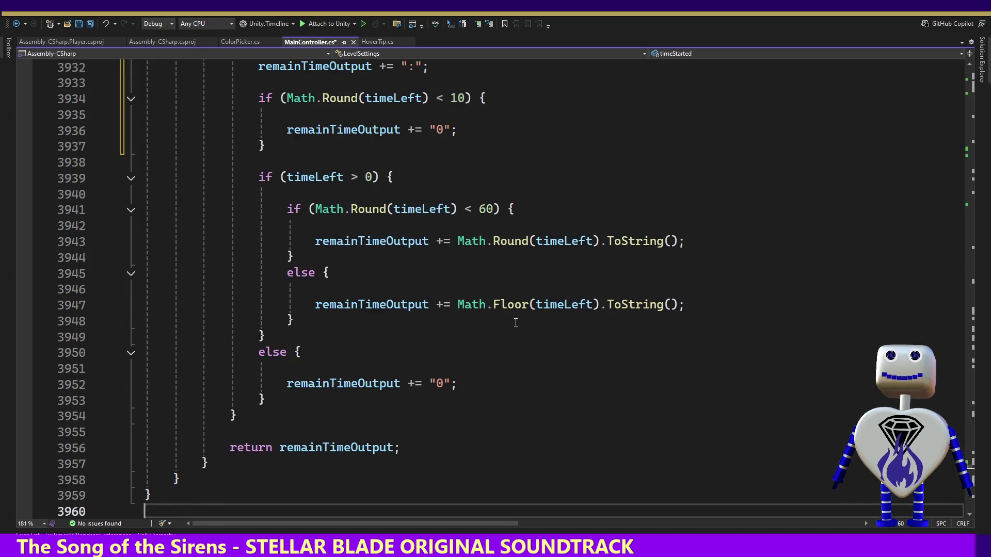
Save MainController.cs.
key(Up)
key(Up)
key(Up)
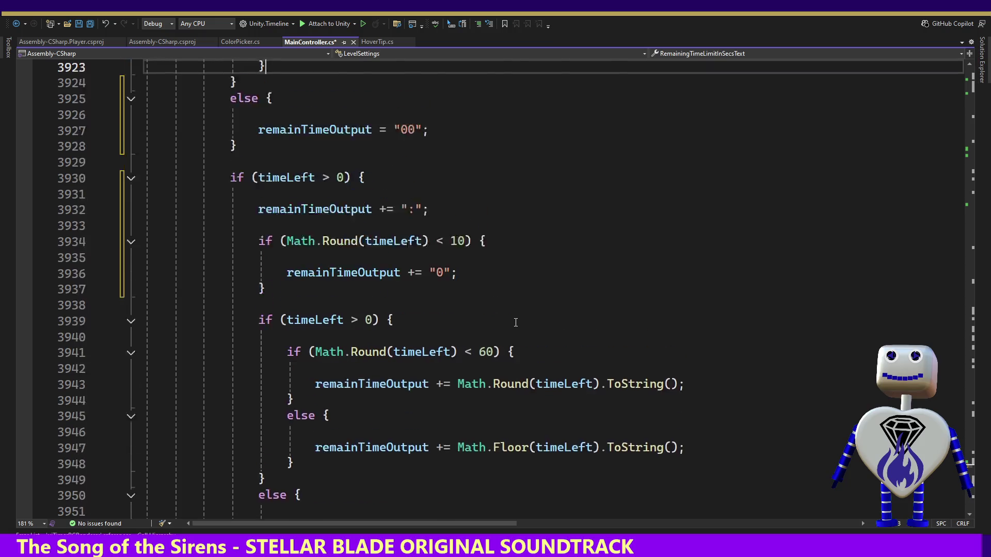
key(Up)
key(Up)
key(Up)
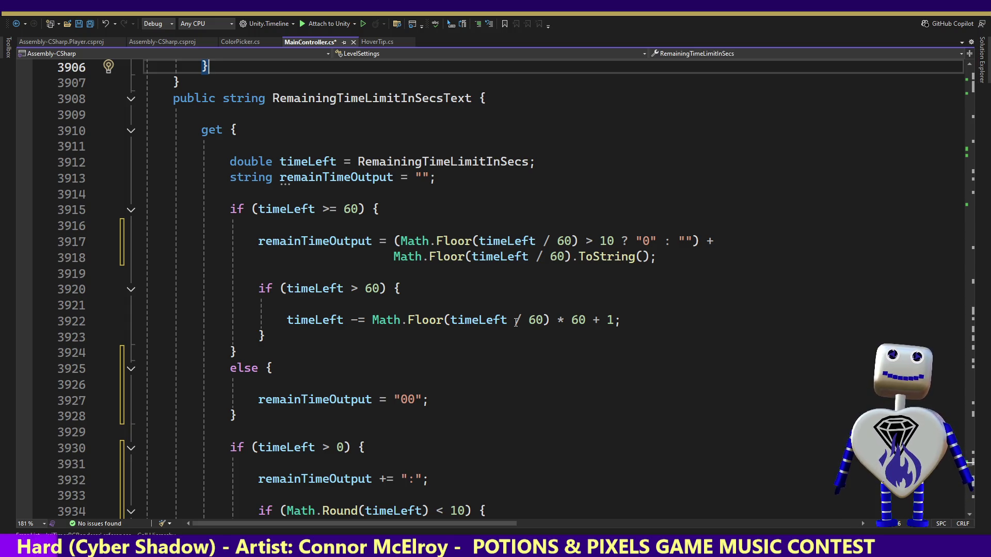
key(ctrl+s)
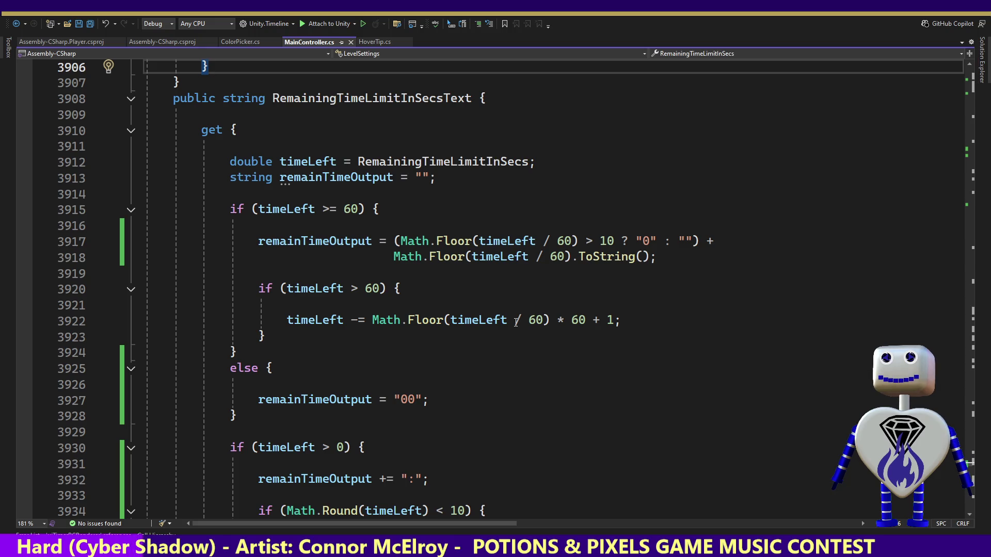
Review the getter's minutes and seconds formatting code line by line.
key(Down)
key(Down)
key(Down)
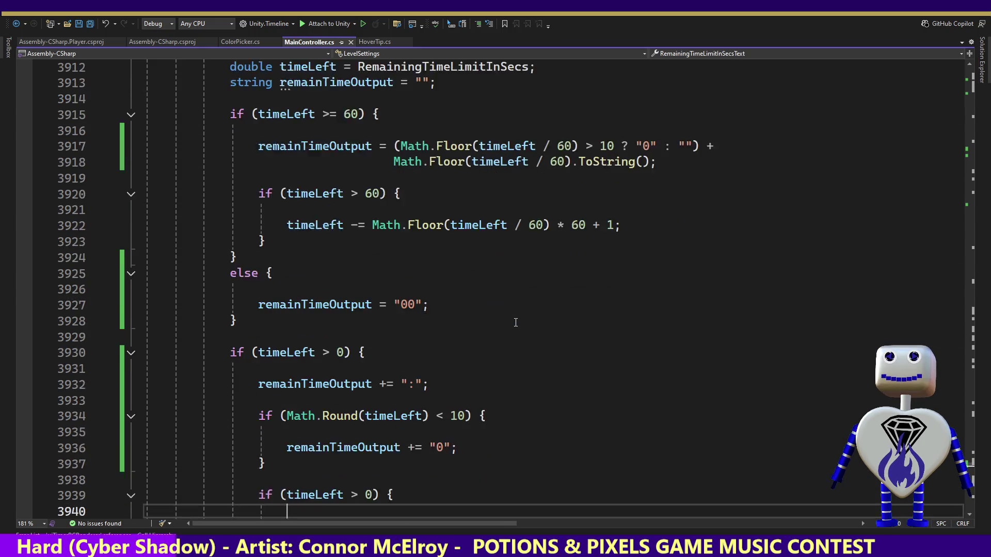
key(Down)
key(Down)
key(Down)
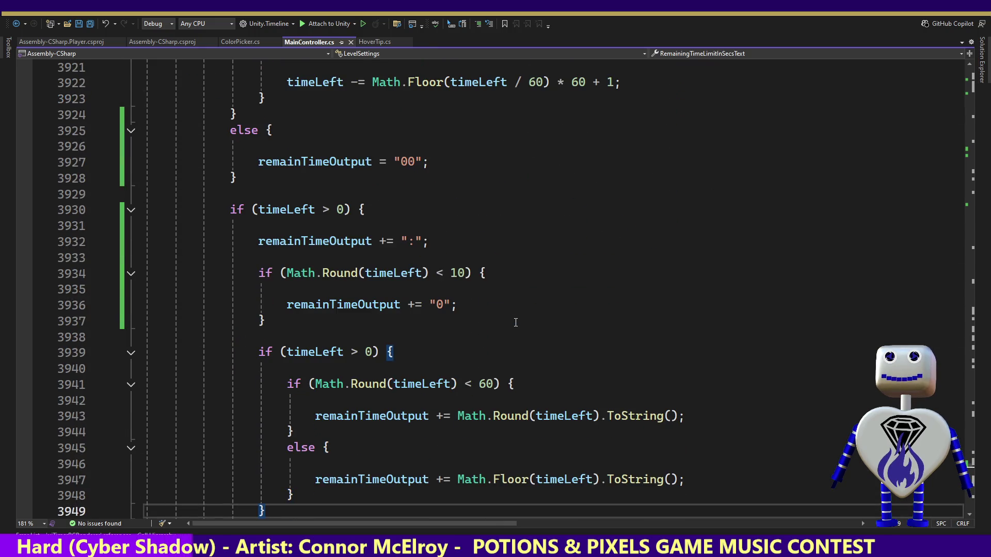
key(Down)
key(Down)
key(Down)
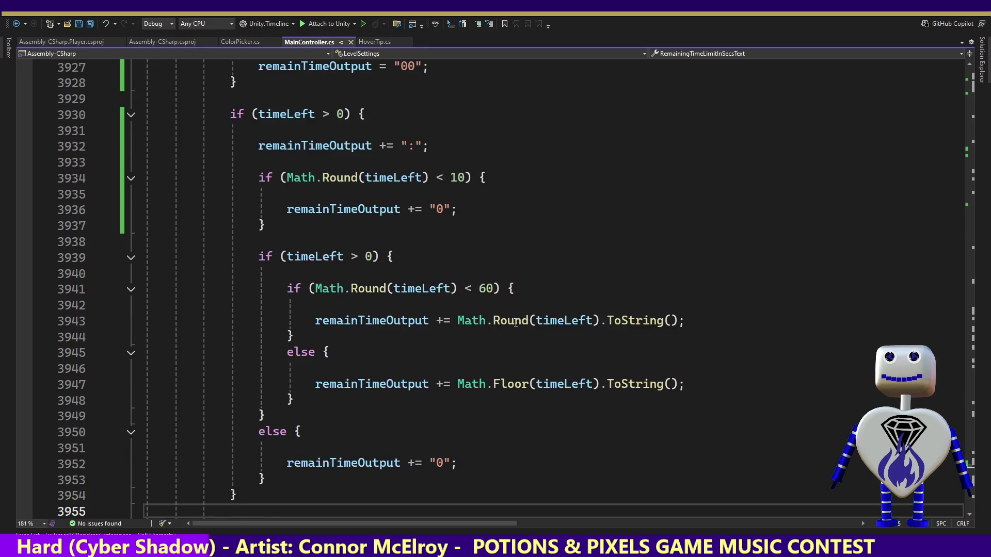
key(Down)
key(Down)
key(Down)
key(Up)
key(Up)
key(Up)
key(Up)
key(Up)
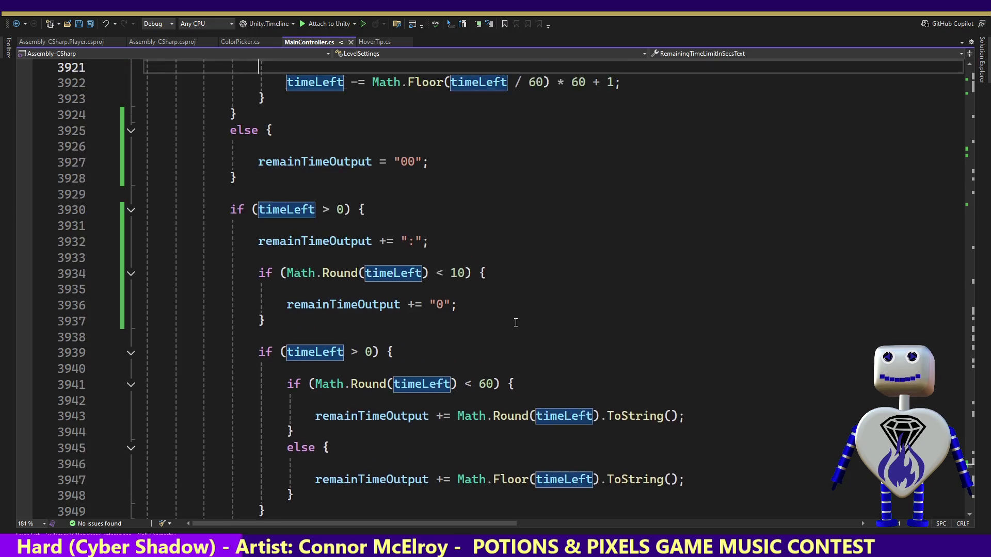
key(Up)
key(Up)
key(Up)
key(ctrl+Right)
key(ctrl+Right)
key(ctrl+Right)
key(Up)
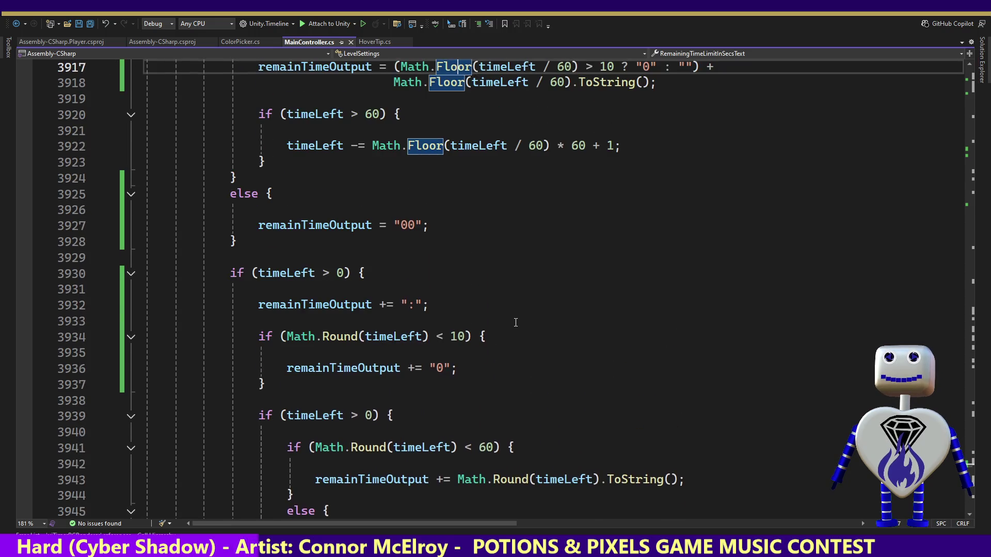
key(Up)
key(Up)
key(Up)
key(Down)
key(Down)
key(Down)
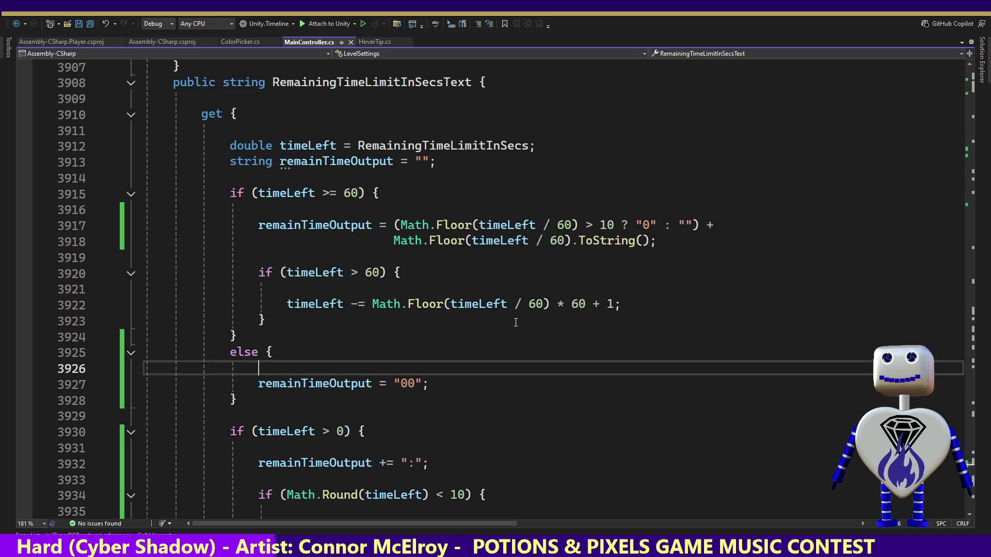
key(Down)
key(Down)
key(Down)
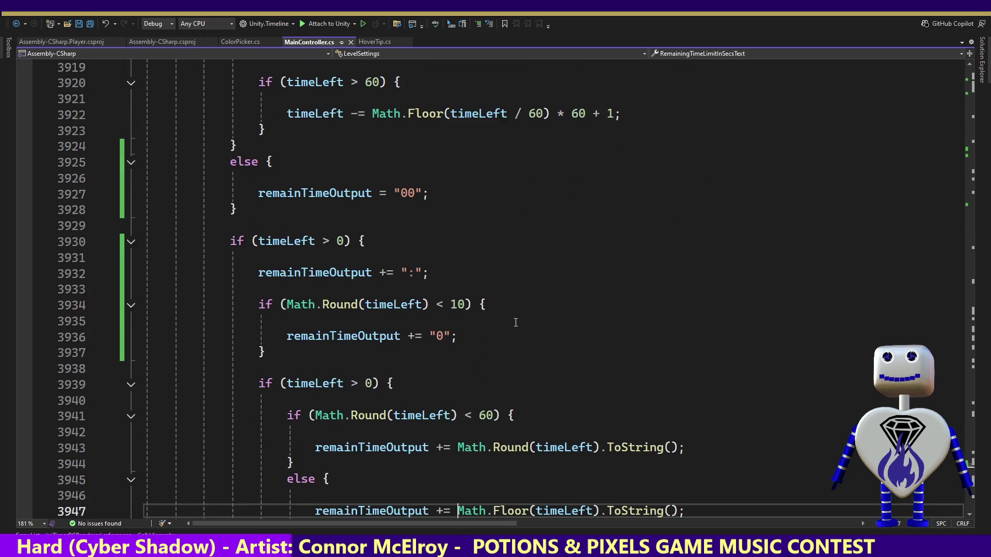
key(Down)
key(Down)
key(Down)
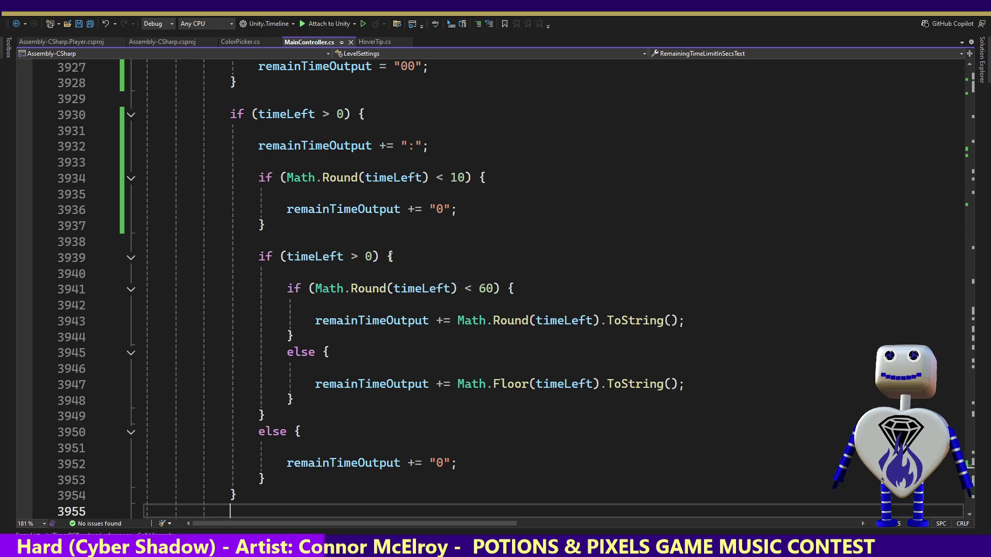
Delete the trailing else block on lines 3949–3953 that appended "0".
click(394, 257)
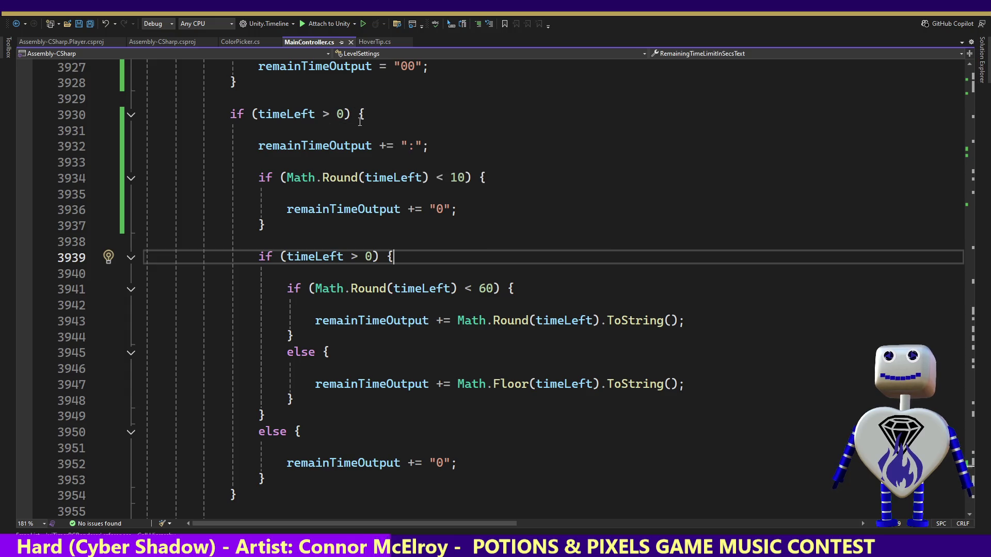
click(346, 115)
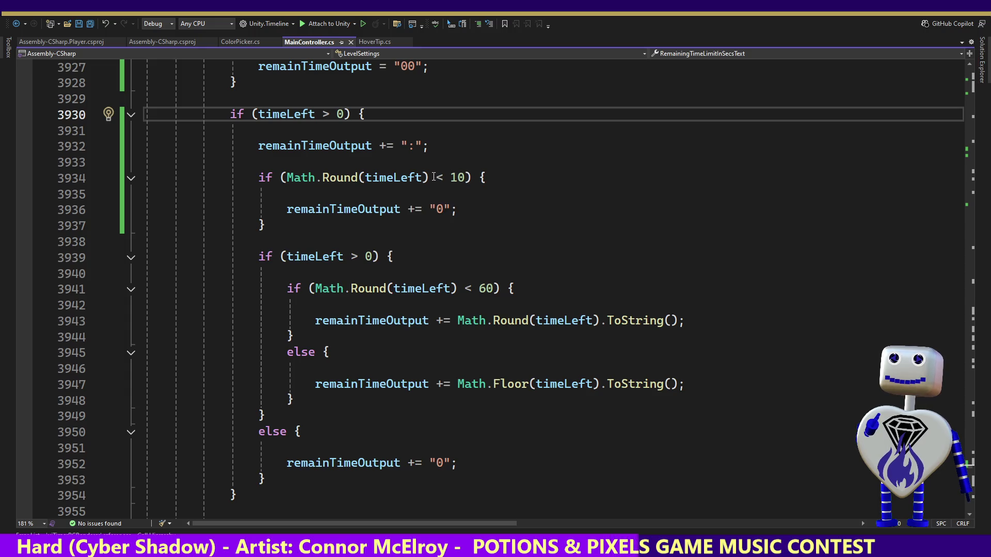
drag(486, 177, 258, 177)
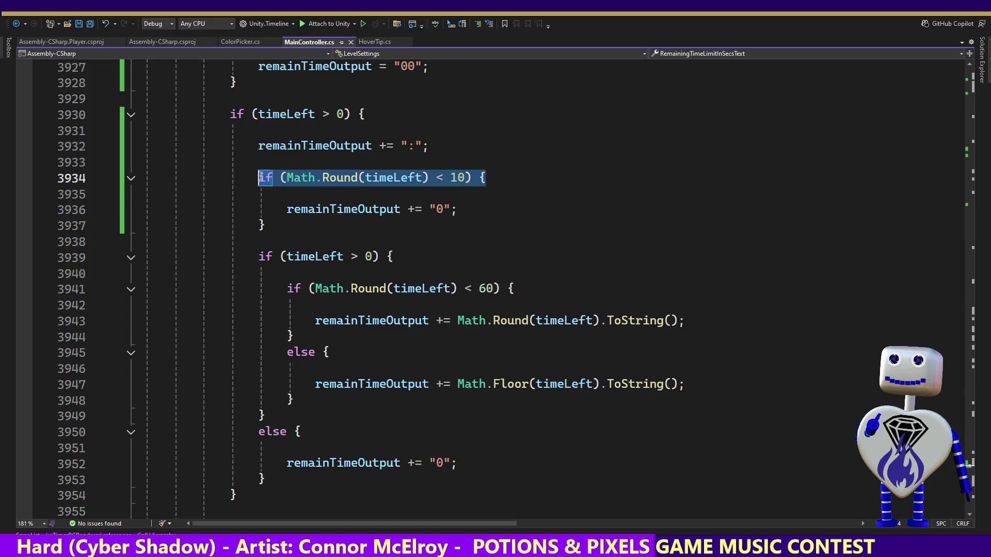
drag(275, 479, 273, 416)
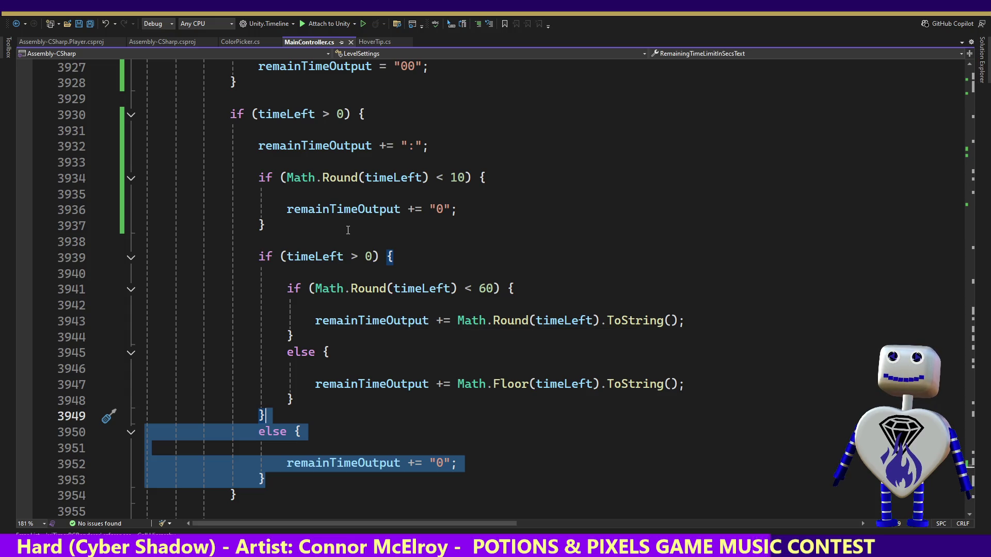
key(Delete)
click(454, 211)
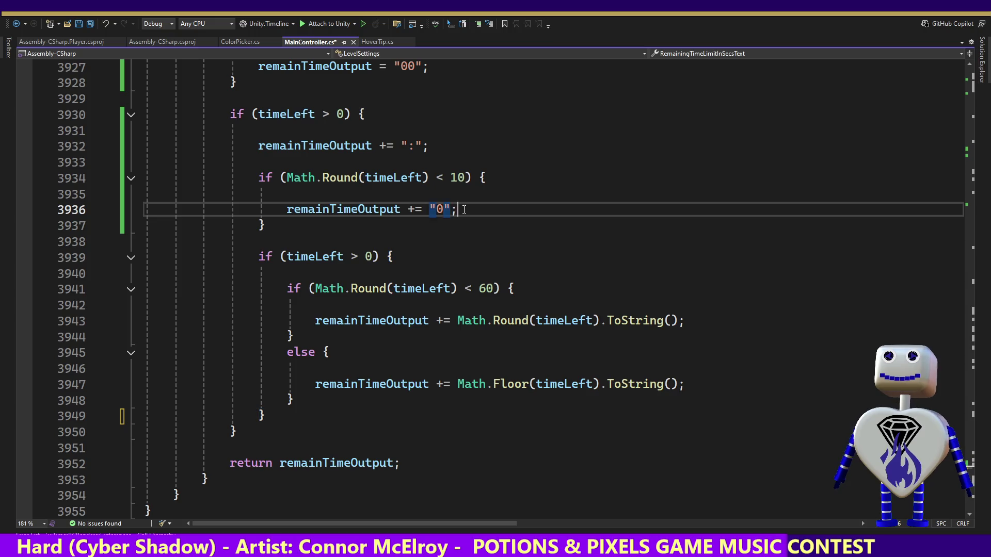
key(ctrl+v)
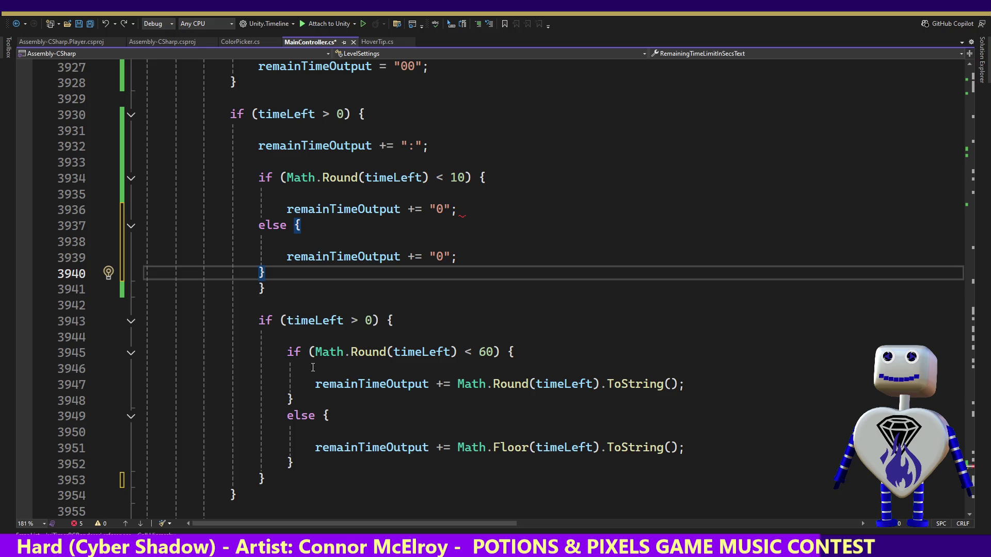
mouse_move(273, 281)
mouse_down()
mouse_move(148, 258)
mouse_move(178, 225)
mouse_up()
key(Tab)
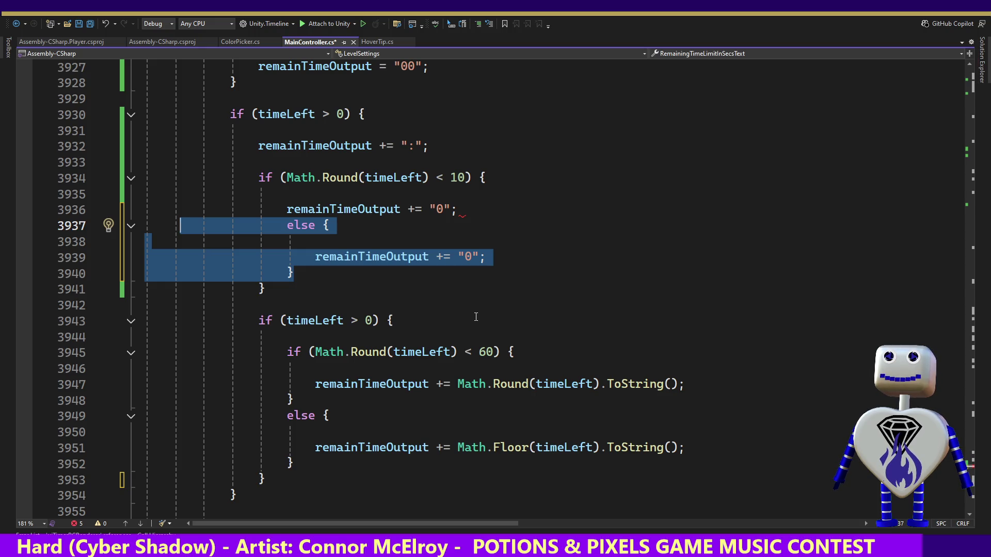
key(ctrl+x)
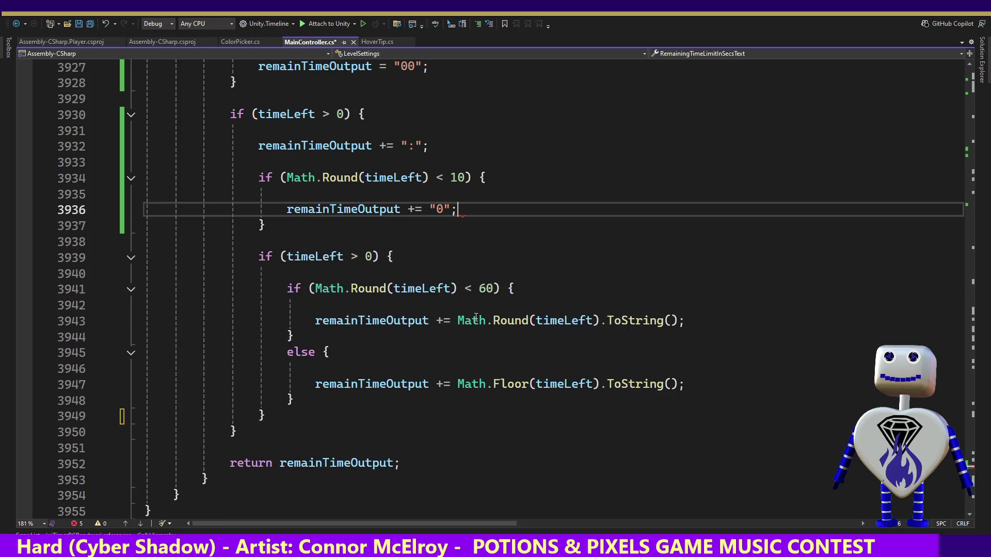
key(Down)
key(Down)
key(Down)
key(End)
key(ctrl+v)
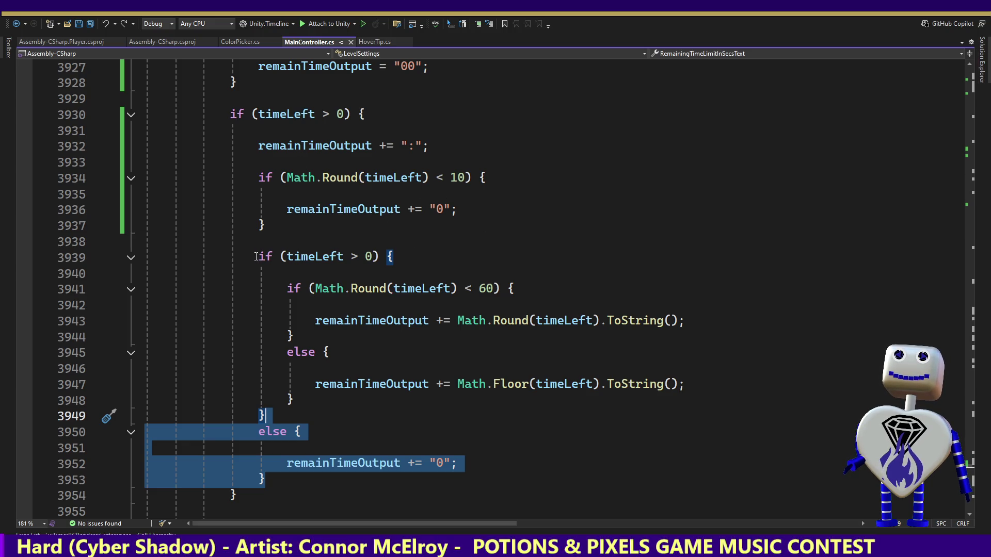
drag(255, 256, 424, 256)
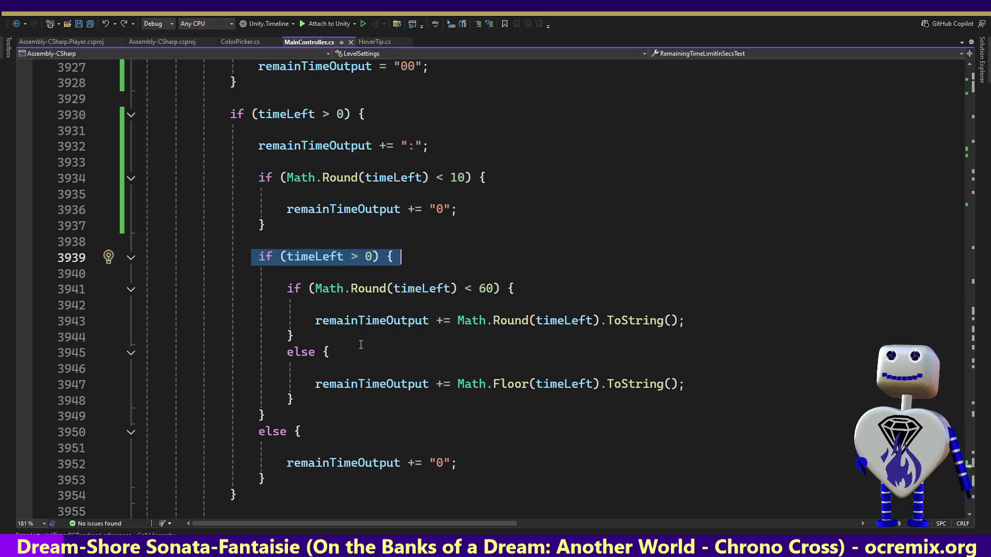
Delete the redundant if (timeLeft > 0) check and its closing brace.
mouse_move(306, 227)
mouse_down()
mouse_move(382, 147)
mouse_move(360, 114)
mouse_up()
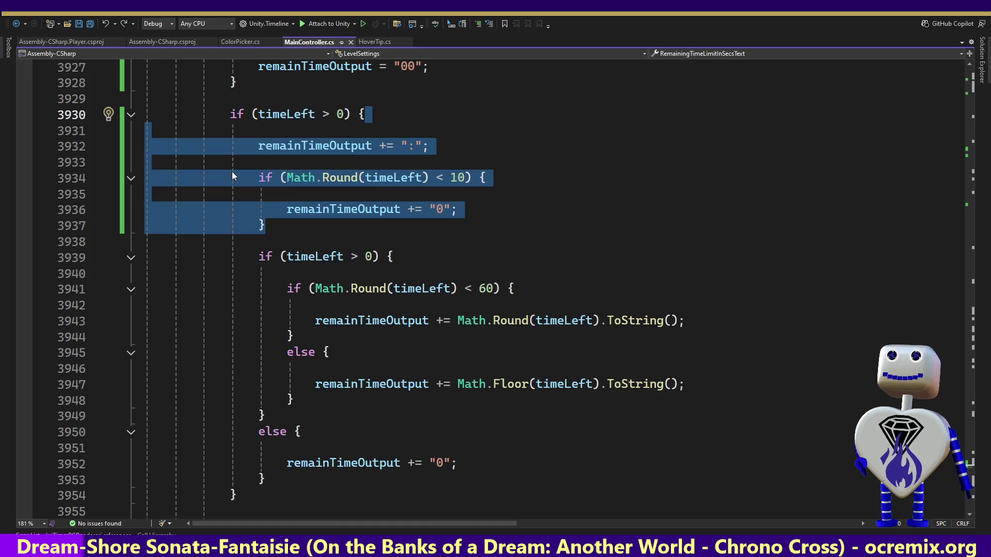
click(271, 493)
key(BackSpace)
key(BackSpace)
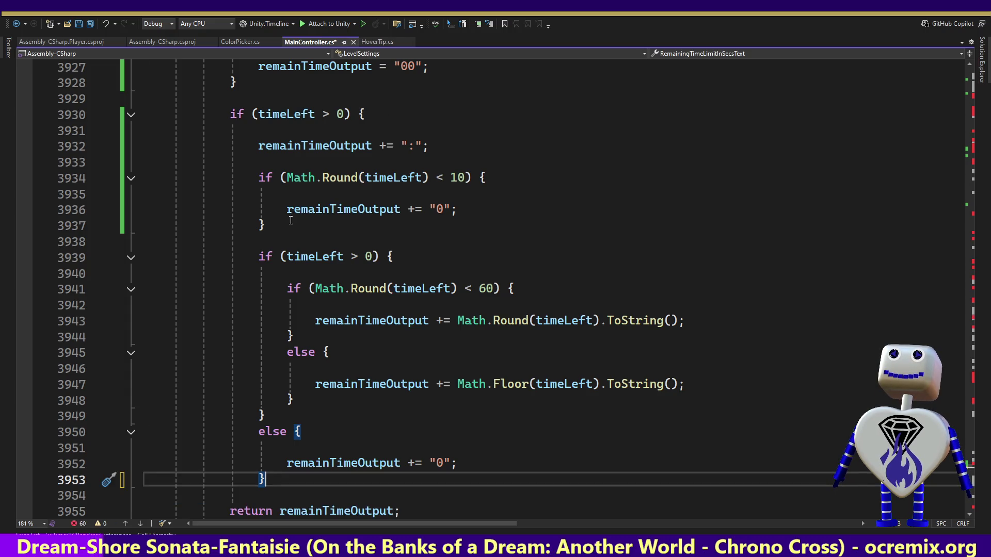
drag(237, 82, 366, 114)
key(BackSpace)
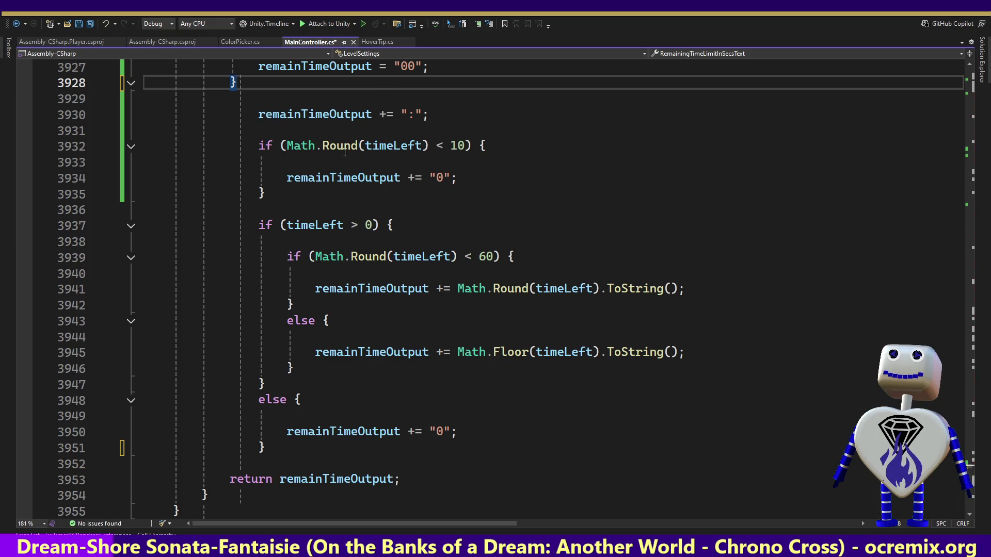
Unindent the colon-and-seconds formatting block by one level.
drag(265, 193, 109, 113)
mouse_move(266, 448)
mouse_down()
mouse_move(105, 255)
mouse_move(85, 116)
mouse_up()
key(BackSpace)
text(~)
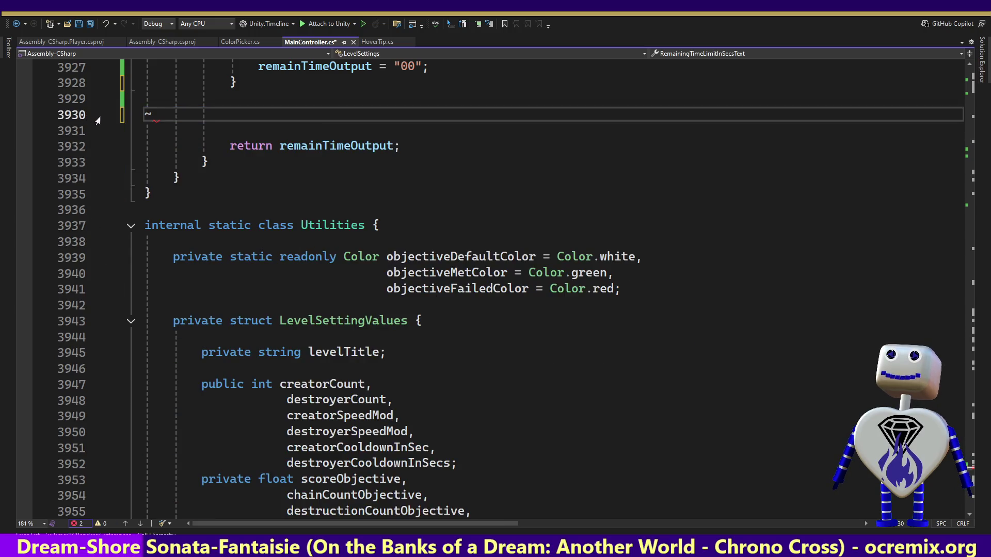
key(ctrl+z)
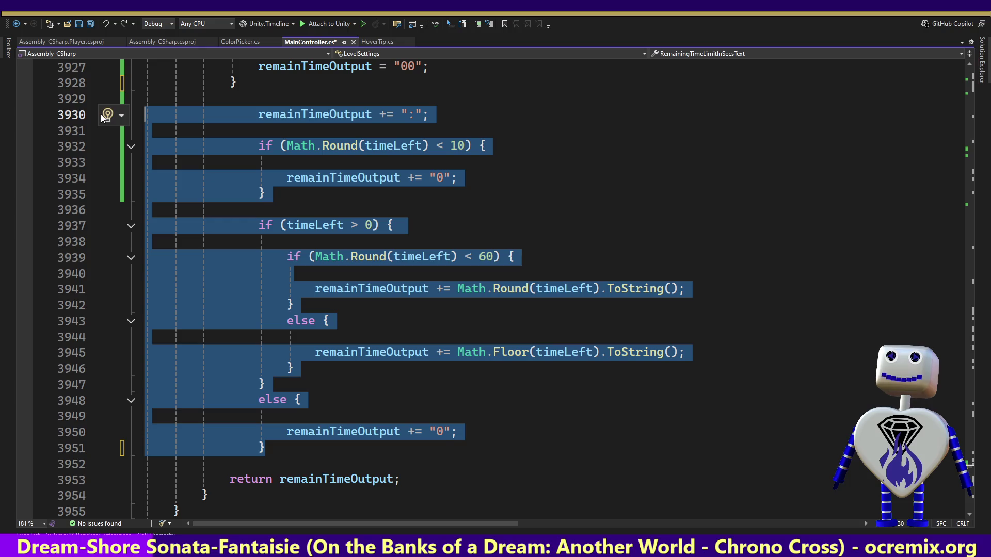
key(shift+Tab)
click(271, 89)
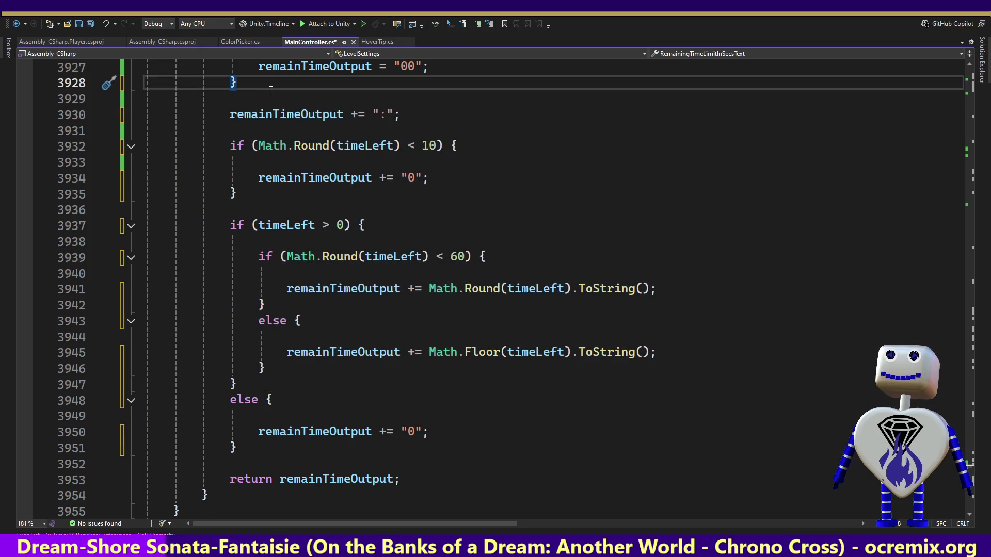
Check the getter down to its return statement and save MainController.cs.
key(Up)
key(Up)
key(Up)
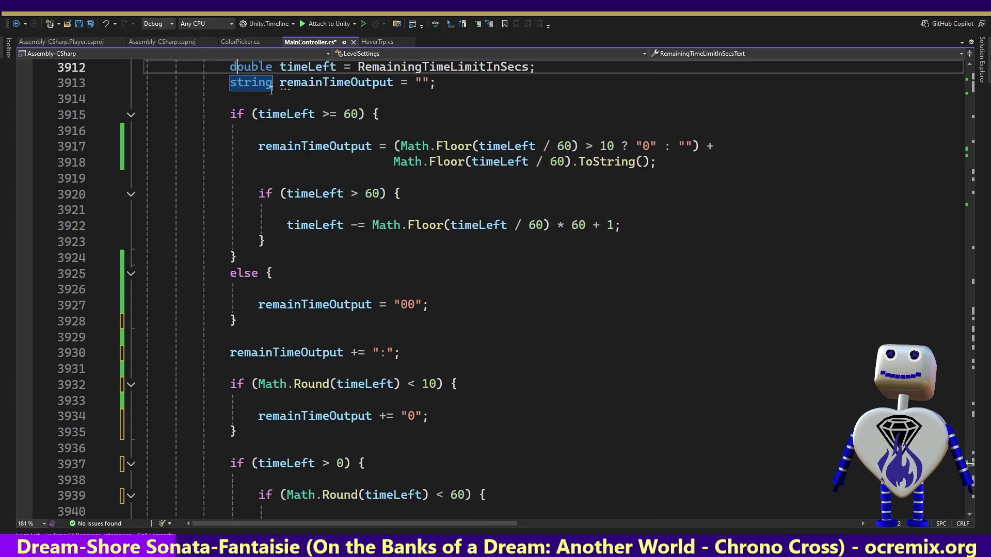
key(Up)
key(Up)
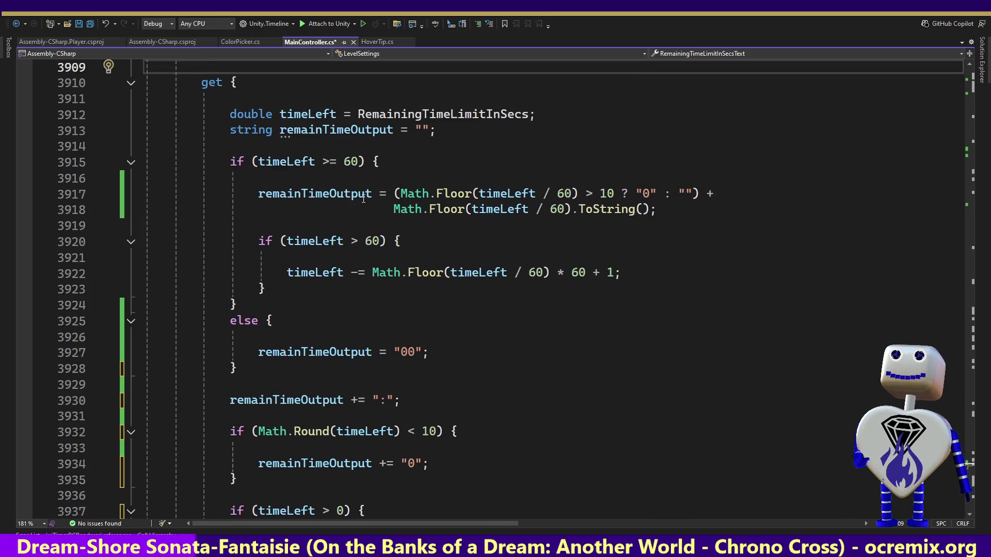
key(Down)
key(Down)
key(Down)
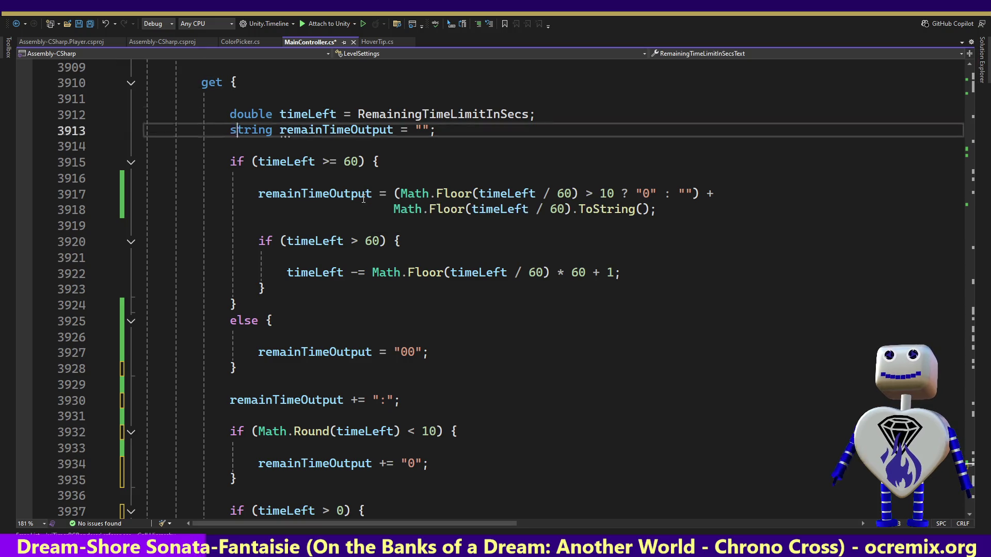
key(Down)
key(Down)
key(Down)
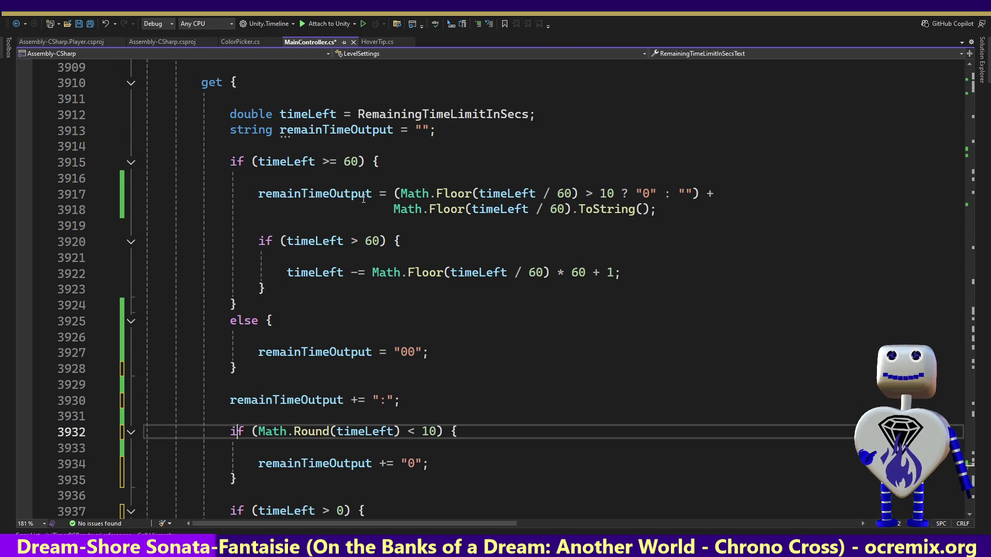
key(Down)
key(Down)
key(Down)
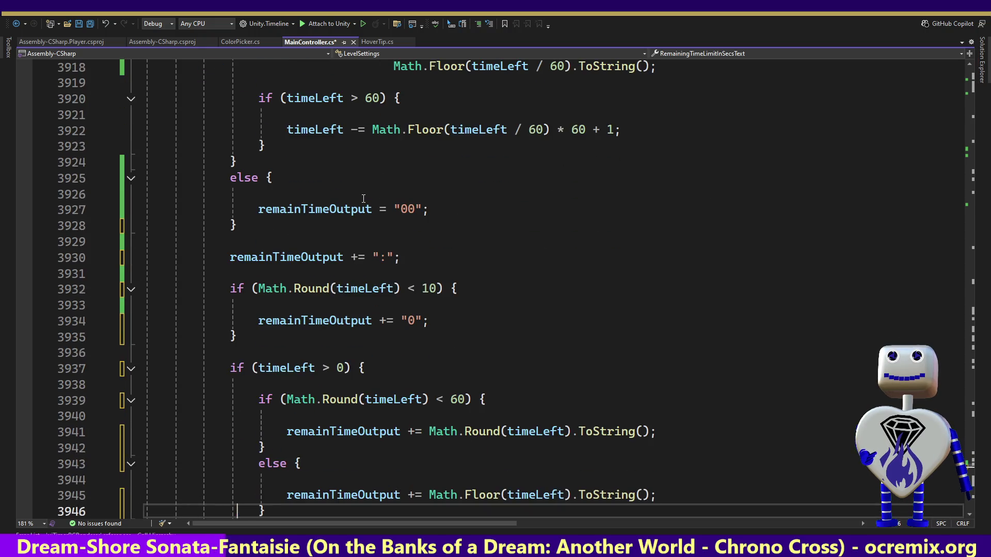
key(Down)
key(Down)
key(Down)
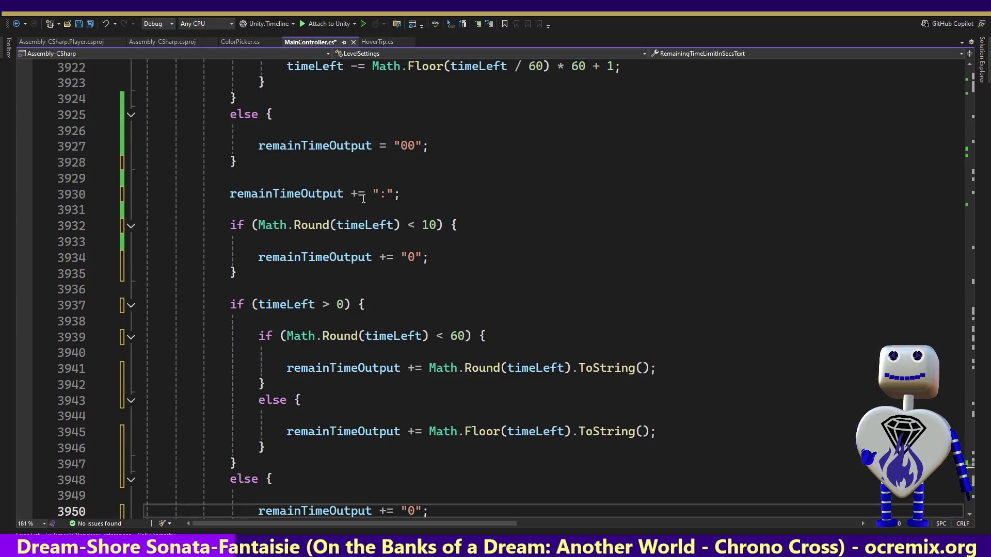
key(Down)
key(Down)
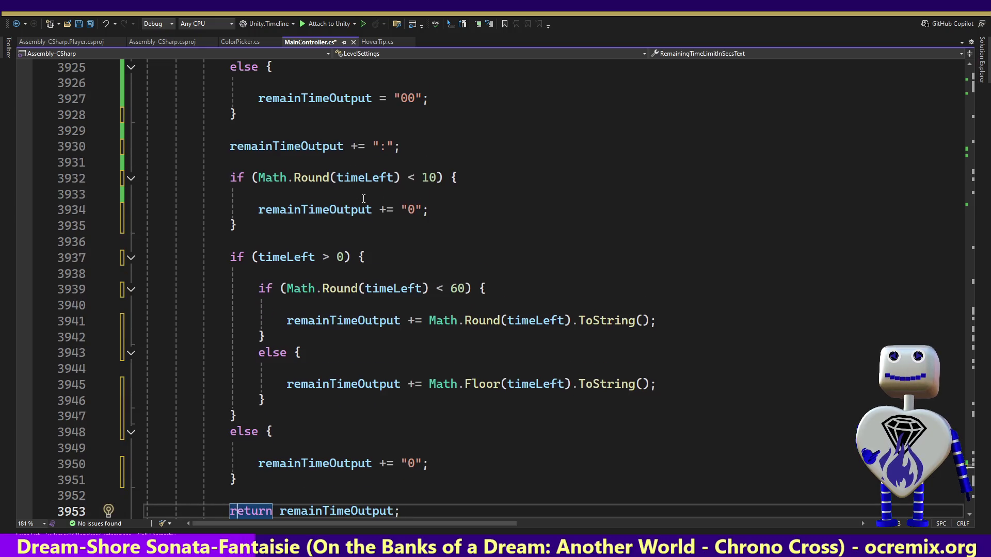
key(Down)
key(Down)
key(ctrl+s)
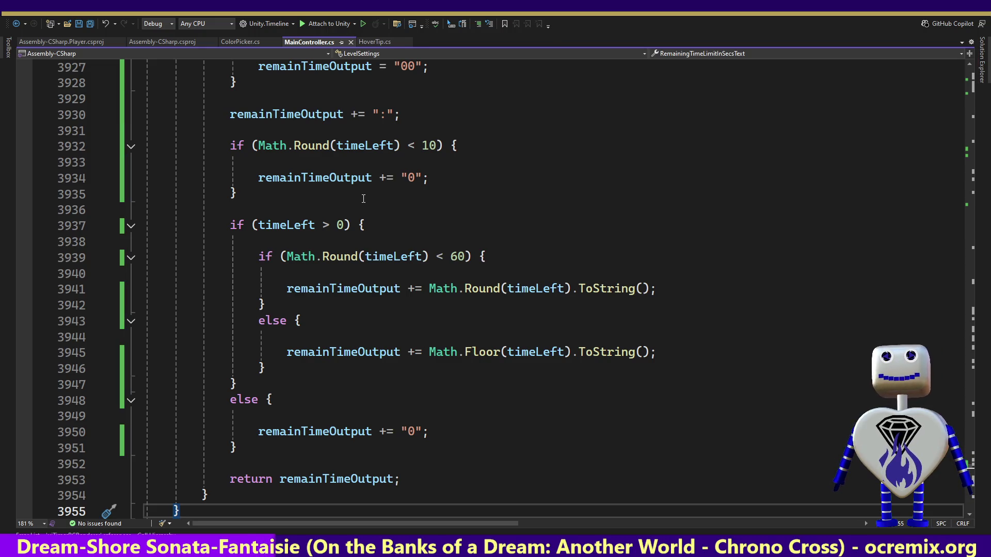
key(alt+Tab)
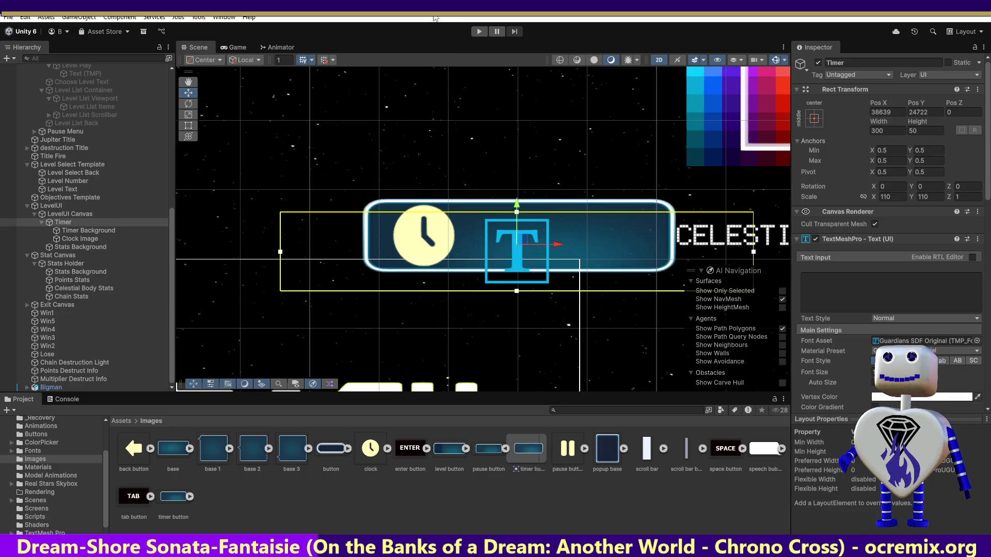
Play the Time Trial 2 level and watch the zero-padded timer (00:24) in the Scene view.
click(479, 32)
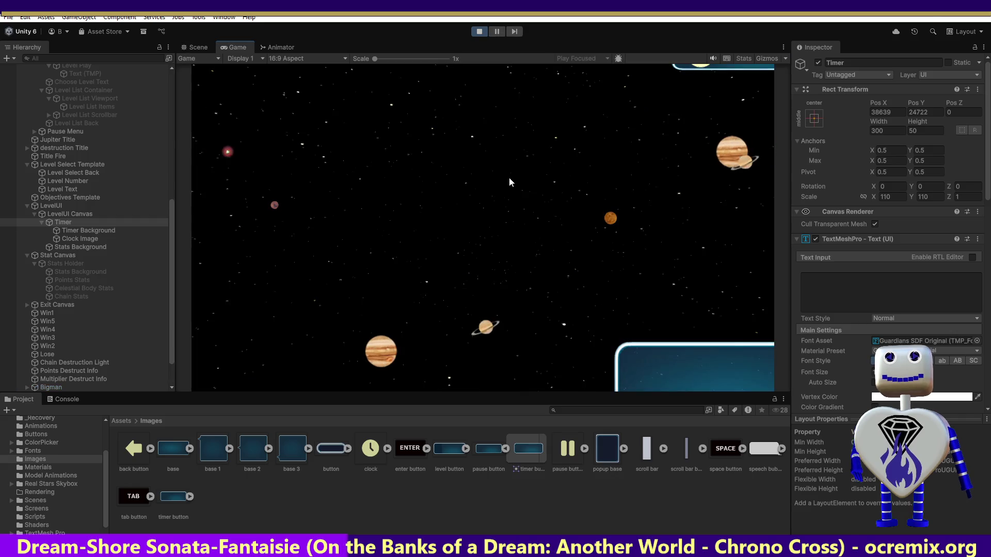
click(506, 195)
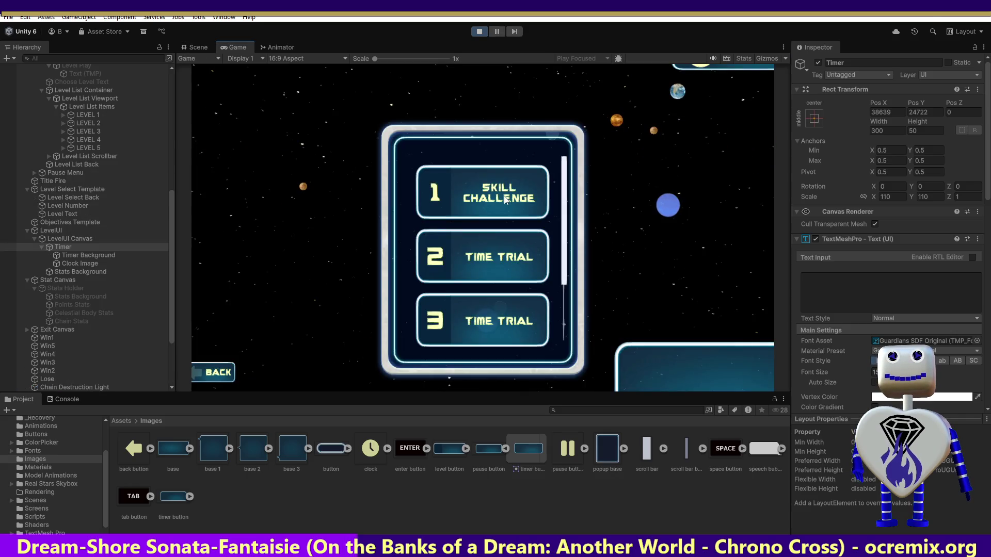
click(510, 269)
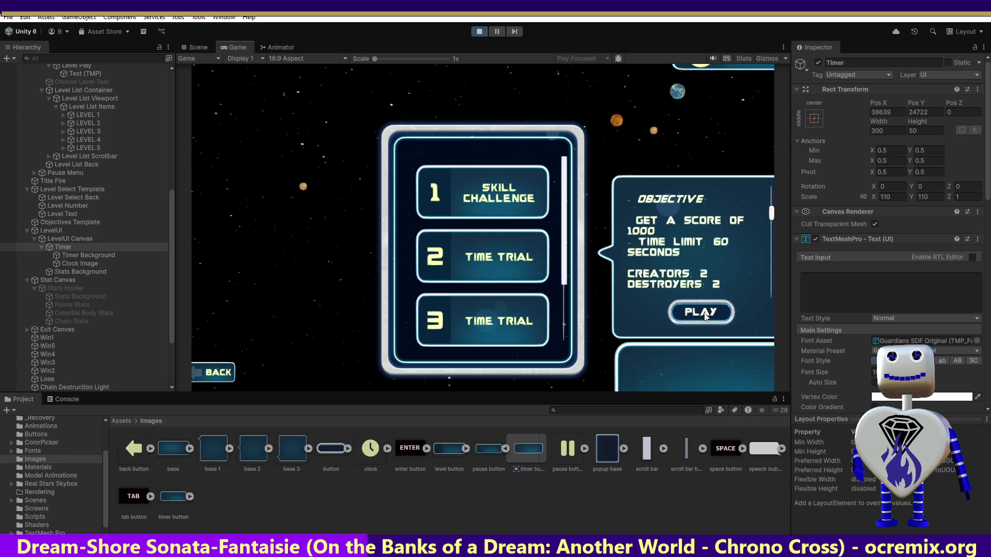
click(703, 311)
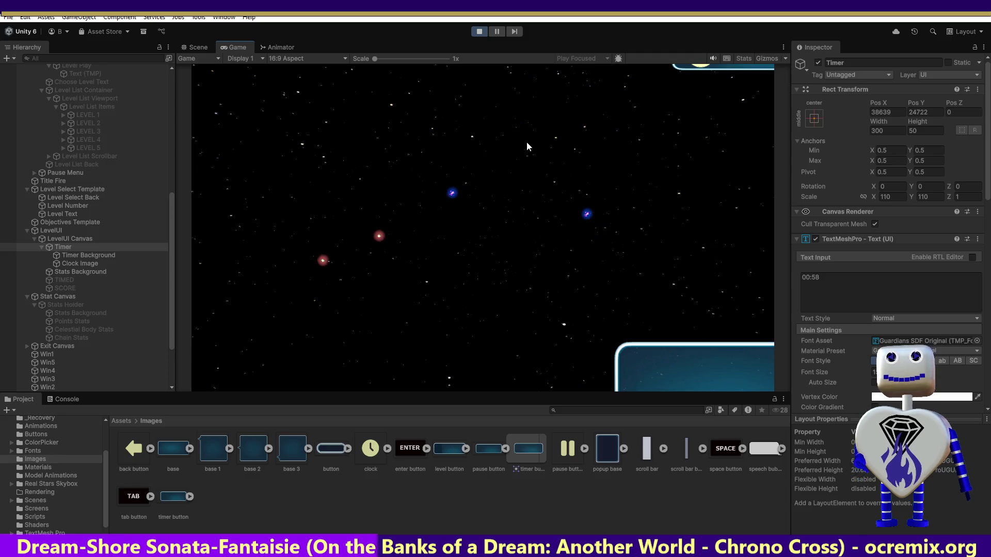
click(201, 47)
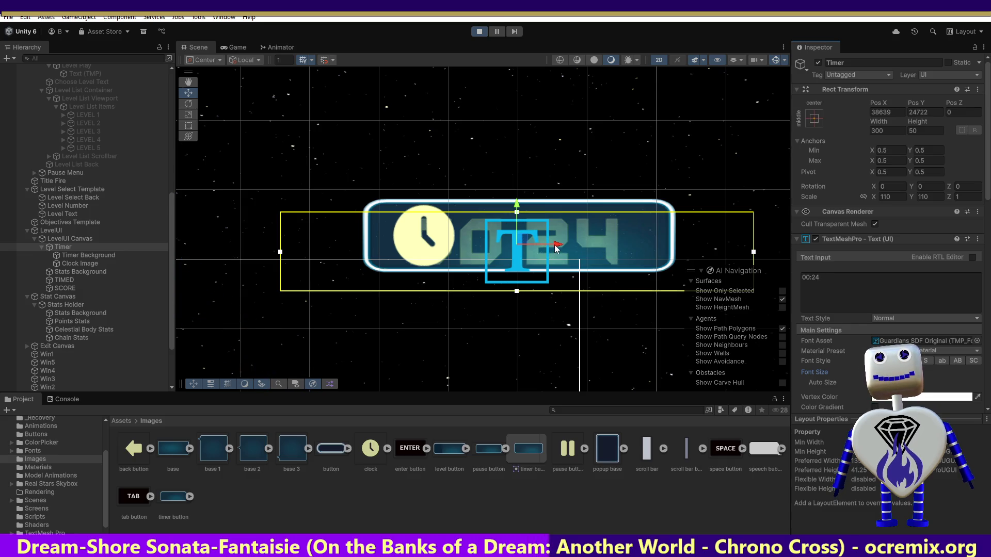
Move Timer Background above Timer in the Hierarchy.
drag(555, 249, 559, 248)
key(ctrl+z)
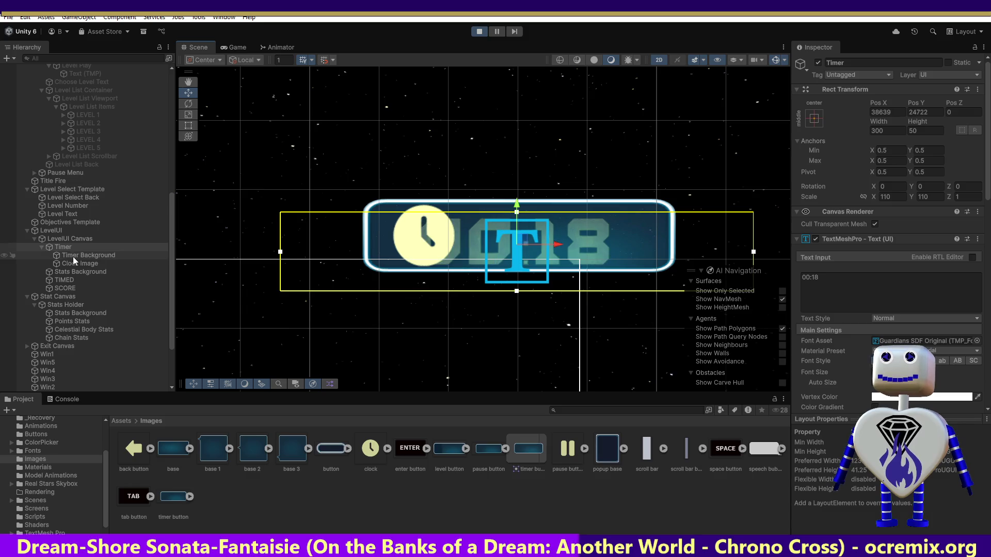
mouse_move(72, 256)
mouse_down()
mouse_move(77, 244)
mouse_move(79, 252)
mouse_up()
click(79, 262)
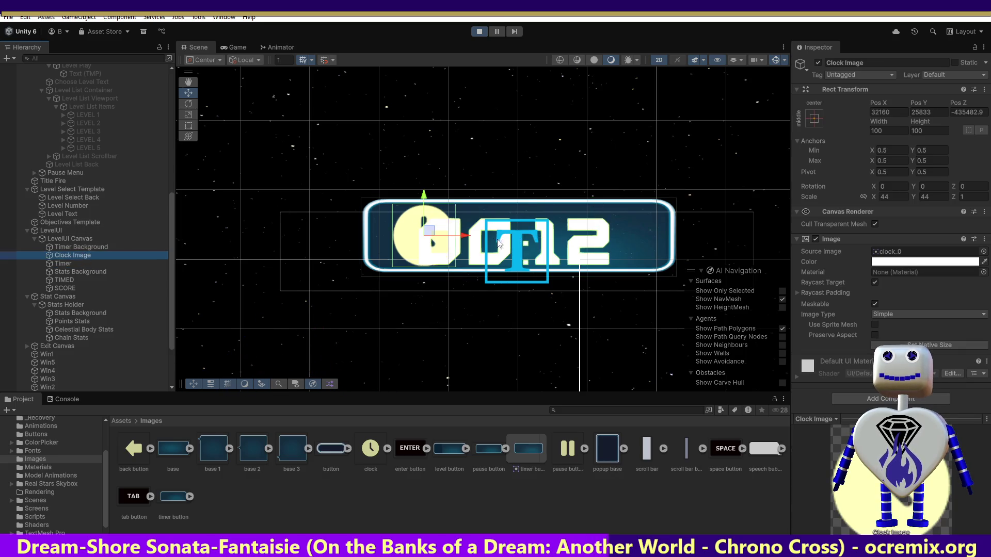
Shift the Timer text right to Pos X 41699 so 00:38 clears the clock, and capture its properties.
click(460, 238)
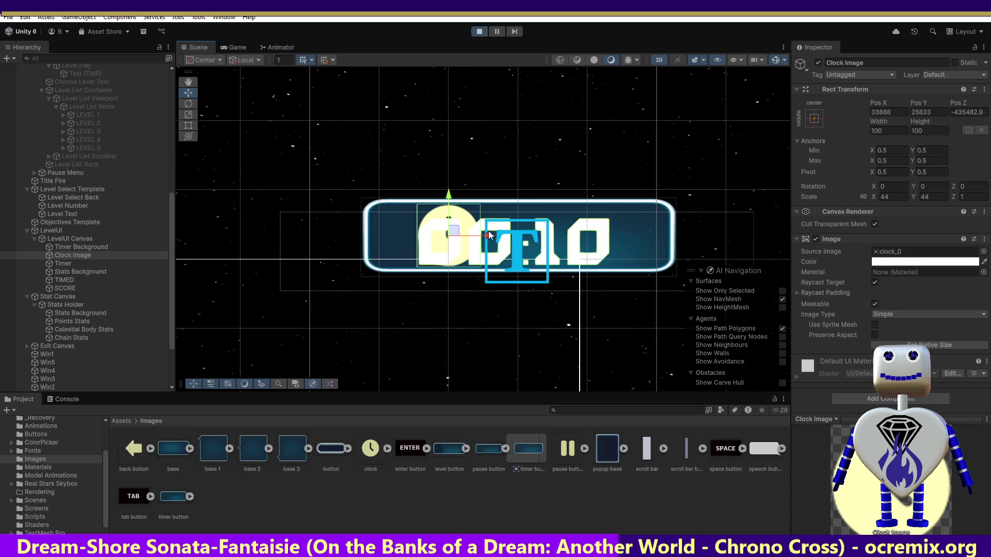
click(67, 264)
drag(557, 252, 601, 253)
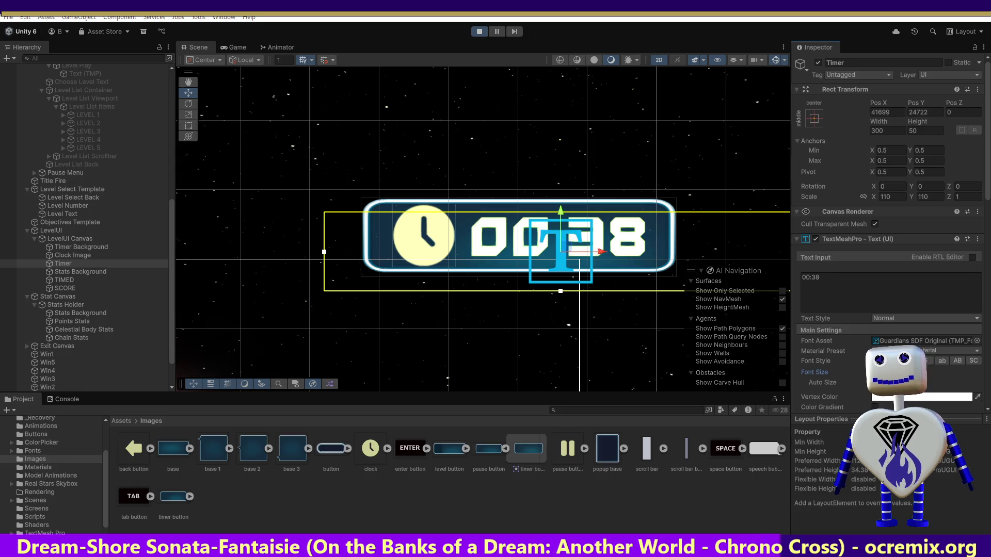
key(super+shift+s)
drag(815, 82, 990, 429)
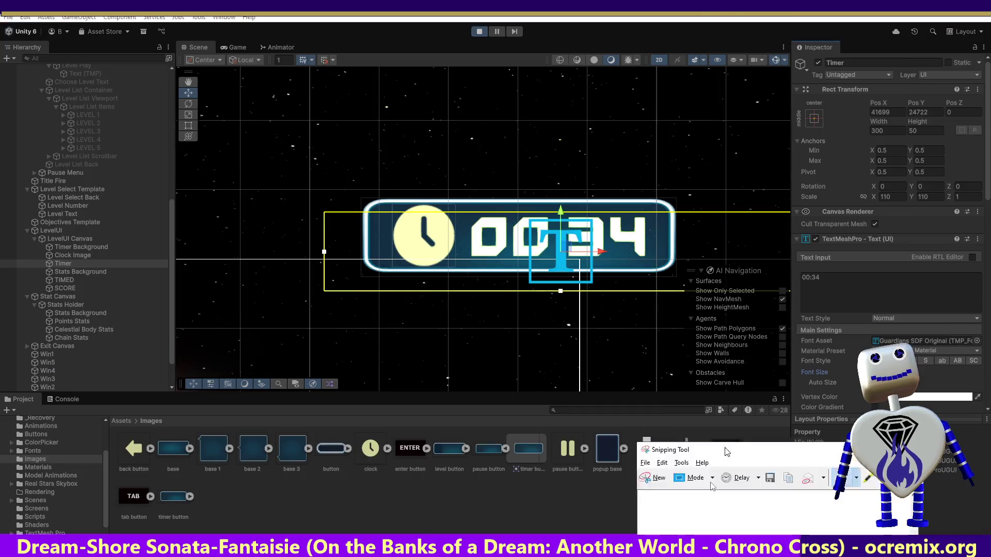
Stop play mode, place Stats Background above Timer, and select its Pos X field.
click(480, 31)
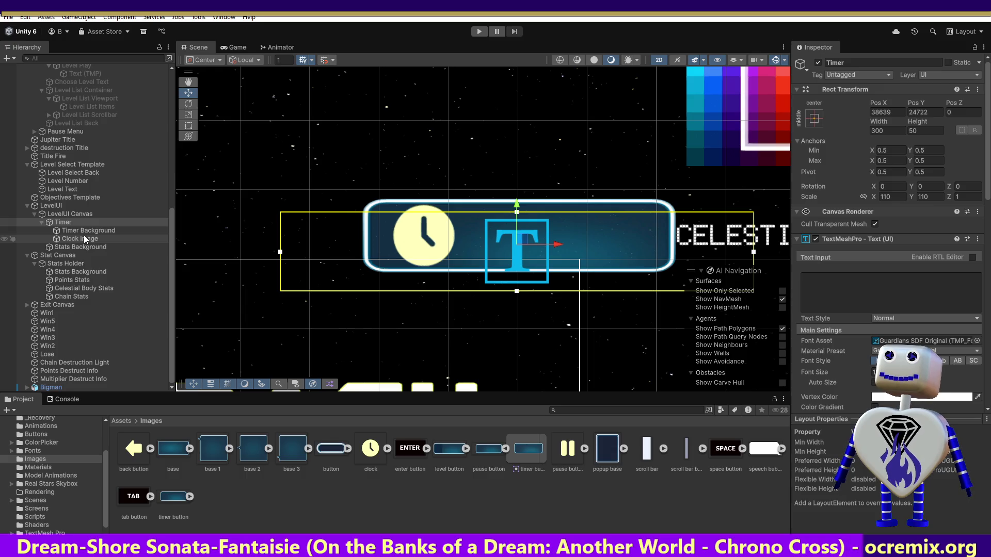
drag(85, 247, 85, 222)
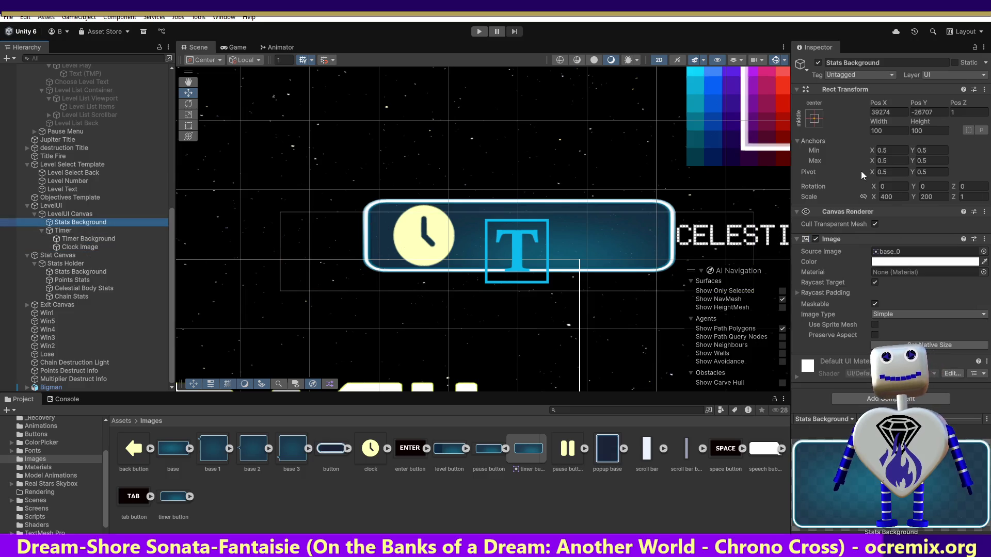
click(896, 113)
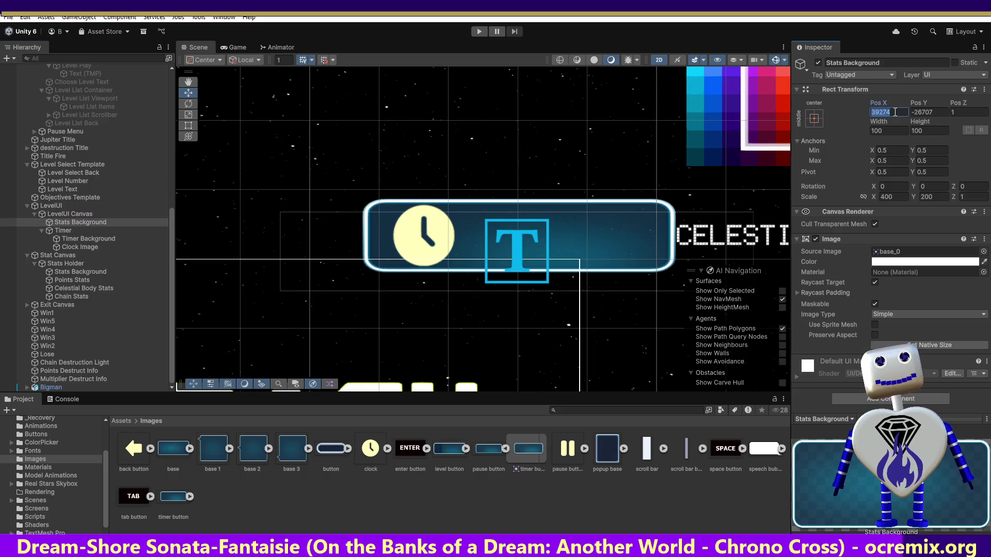